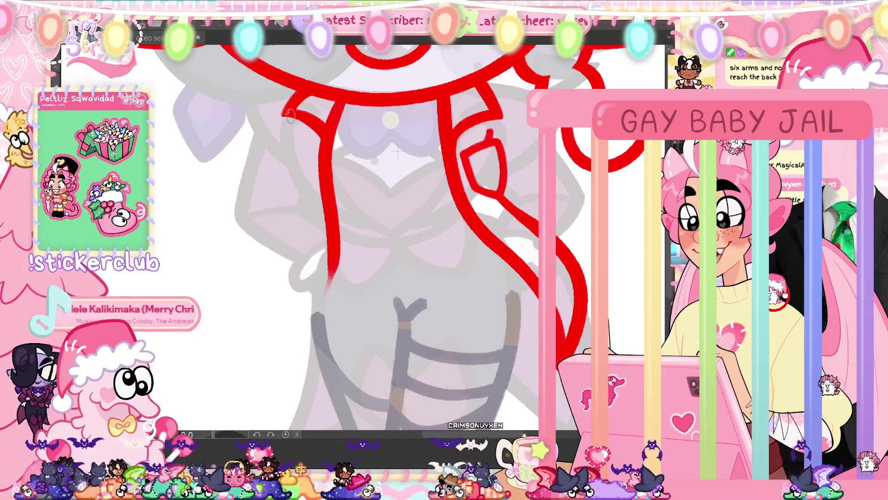
Step: Add a short red stroke angling down from the collar's left corner, then review the sketch
{"action": "left_click_drag", "start_coordinate": [290, 107], "coordinate": [282, 116]}
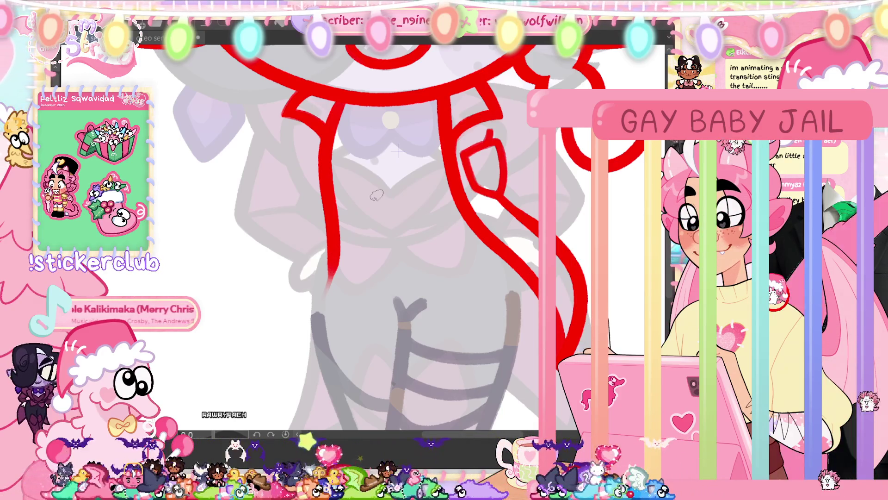
{"action": "scroll", "coordinate": [366, 192], "scroll_direction": "up", "scroll_amount": 3}
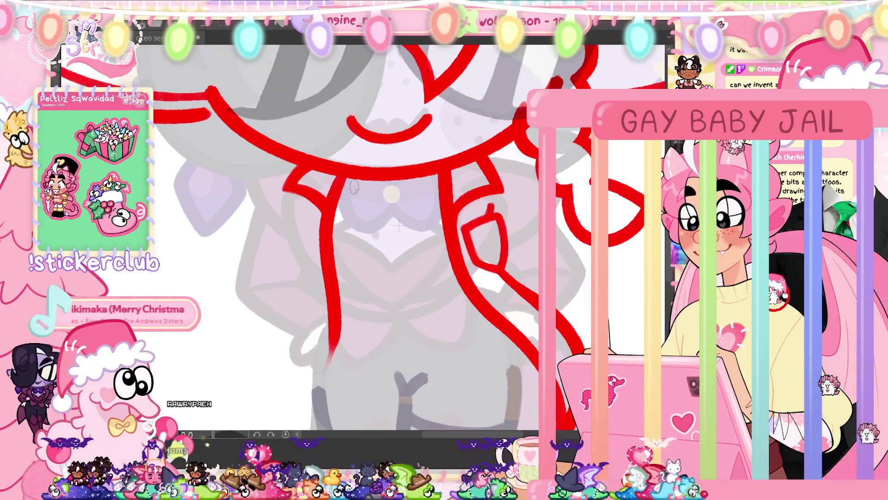
{"action": "scroll", "coordinate": [524, 237], "scroll_direction": "down", "scroll_amount": 4}
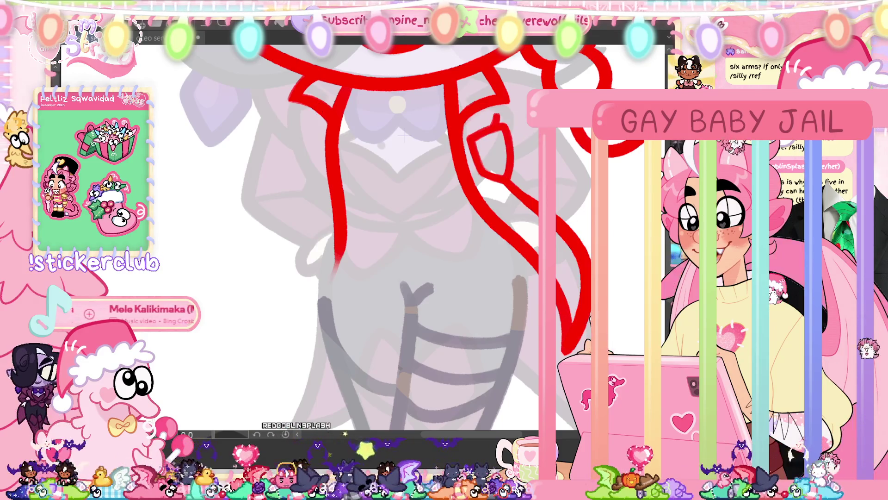
Step: Lasso the small red loop shape and drag it left beside the collar
{"action": "left_click_drag", "start_coordinate": [519, 175], "coordinate": [489, 184]}
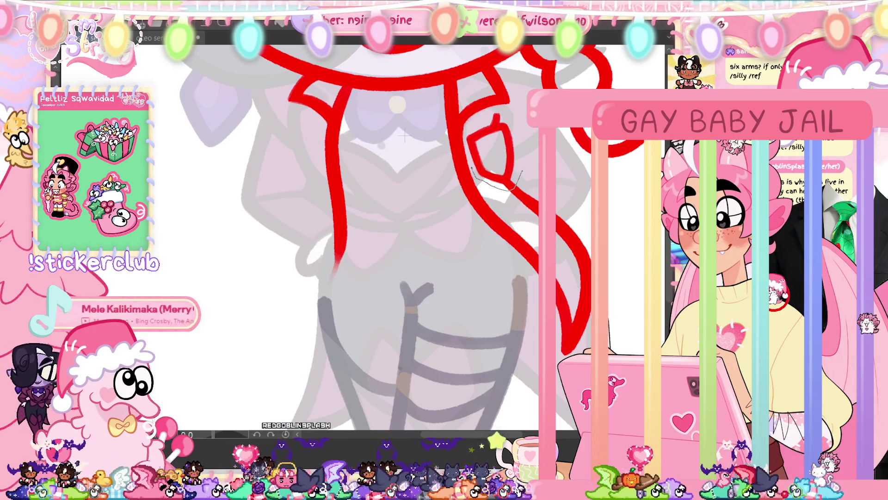
{"action": "left_click_drag", "start_coordinate": [468, 131], "coordinate": [473, 167]}
{"action": "mouse_move", "coordinate": [494, 112]}
{"action": "left_mouse_down"}
{"action": "mouse_move", "coordinate": [521, 172]}
{"action": "mouse_move", "coordinate": [298, 172]}
{"action": "left_mouse_up"}
Step: Flip the shape horizontally, rotate and nudge it into place, and commit the transform
{"action": "key", "text": "ctrl+t"}
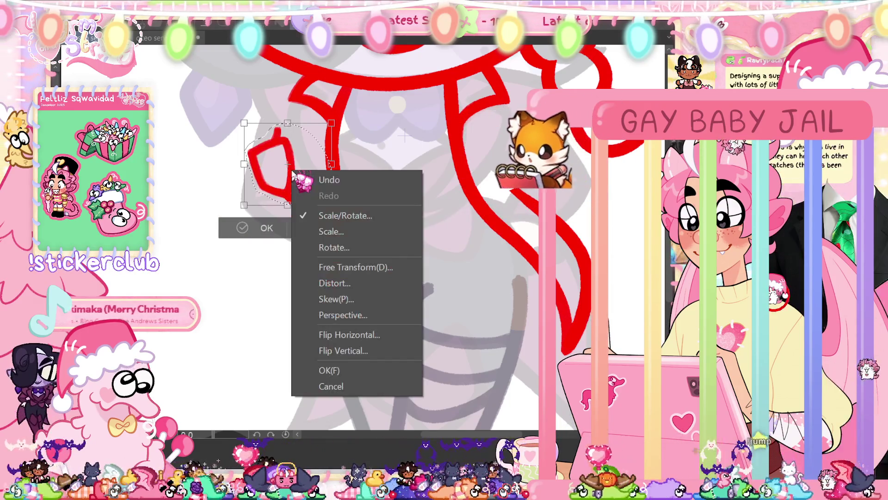
{"action": "right_click", "coordinate": [296, 174]}
{"action": "left_click", "coordinate": [326, 334]}
{"action": "mouse_move", "coordinate": [313, 188]}
{"action": "left_mouse_down"}
{"action": "mouse_move", "coordinate": [321, 159]}
{"action": "mouse_move", "coordinate": [337, 169]}
{"action": "left_mouse_up"}
{"action": "left_click_drag", "start_coordinate": [358, 104], "coordinate": [363, 109]}
{"action": "left_click_drag", "start_coordinate": [324, 152], "coordinate": [317, 147]}
{"action": "left_click", "coordinate": [259, 233]}
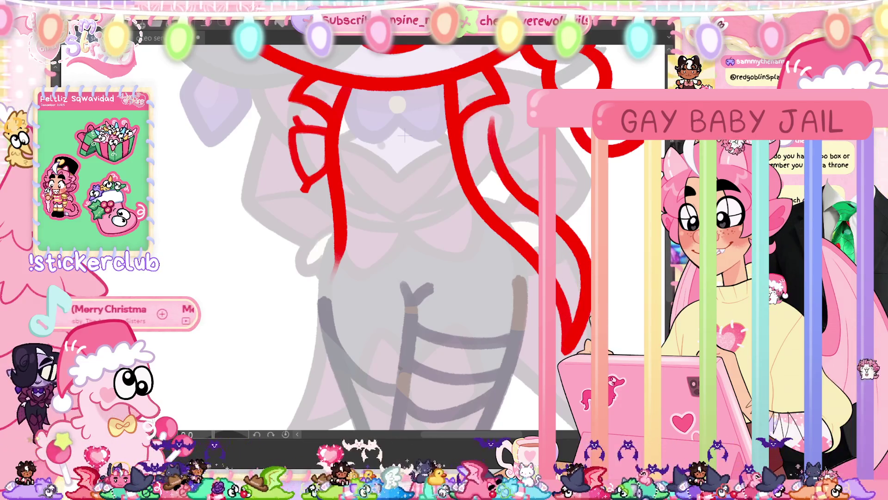
{"action": "scroll", "coordinate": [391, 236], "scroll_direction": "down", "scroll_amount": 2}
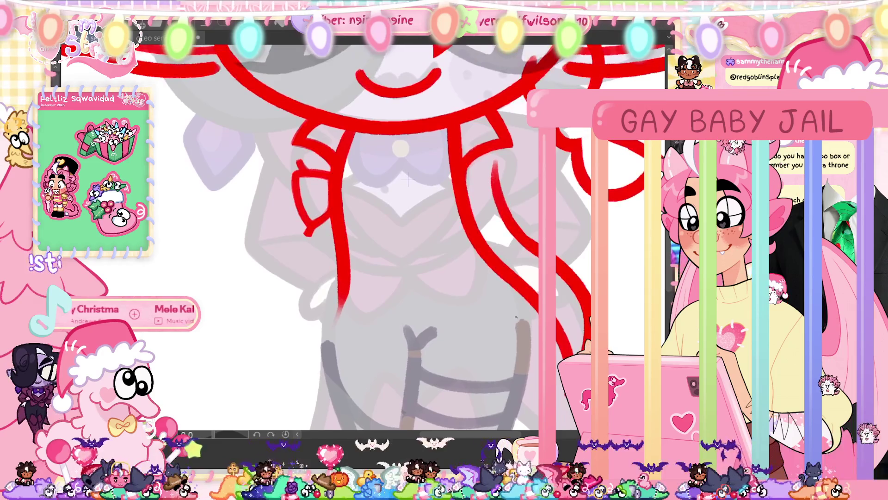
Step: Zoom the canvas to frame the right side of the character's head
{"action": "scroll", "coordinate": [391, 236], "scroll_direction": "up", "scroll_amount": 2}
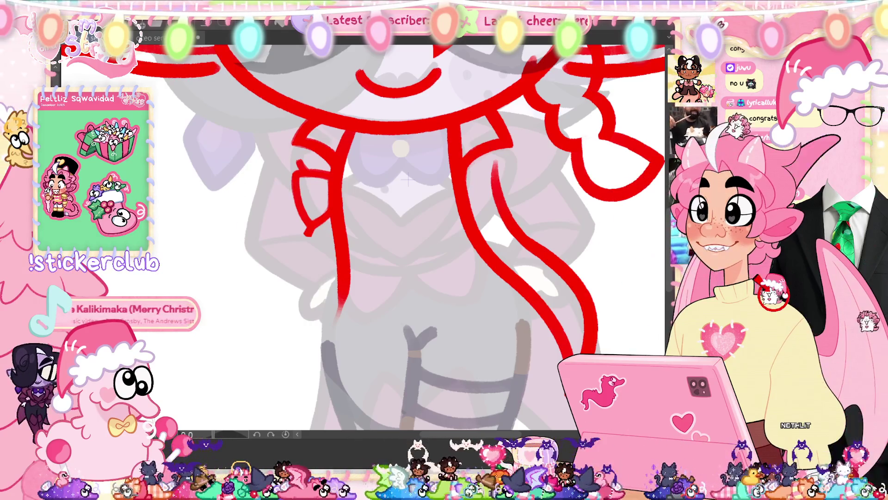
Step: Fit the whole page in the window, then zoom back in on the figure
{"action": "key", "text": "ctrl+0"}
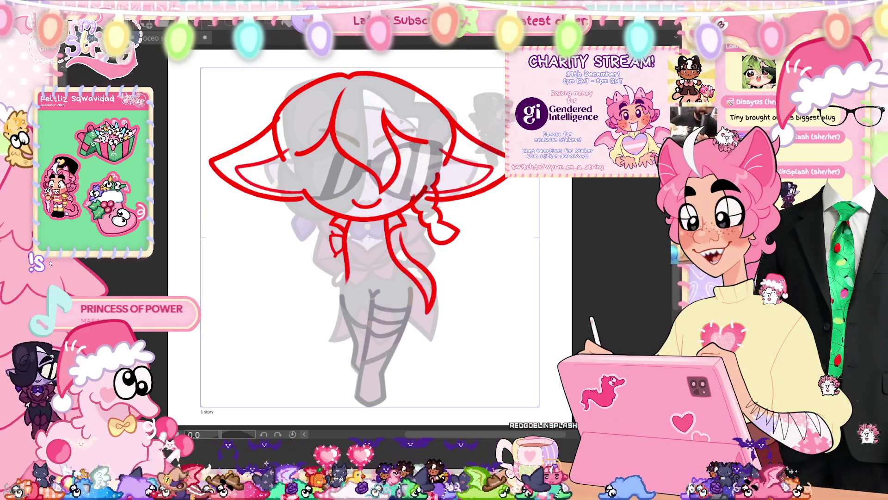
{"action": "scroll", "coordinate": [340, 288], "scroll_direction": "up", "scroll_amount": 3}
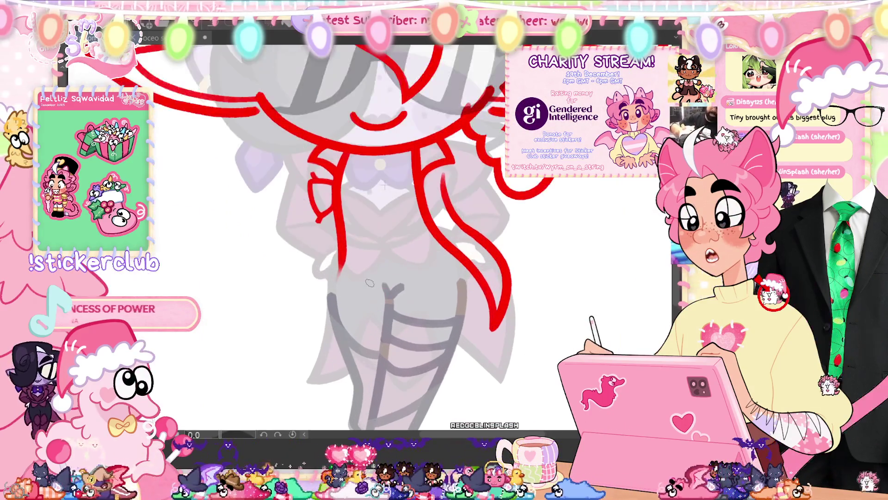
Step: Draw a curved ribbon line beside the torso, a collar-bow loop, and a long left ribbon line
{"action": "scroll", "coordinate": [326, 236], "scroll_direction": "up", "scroll_amount": 2}
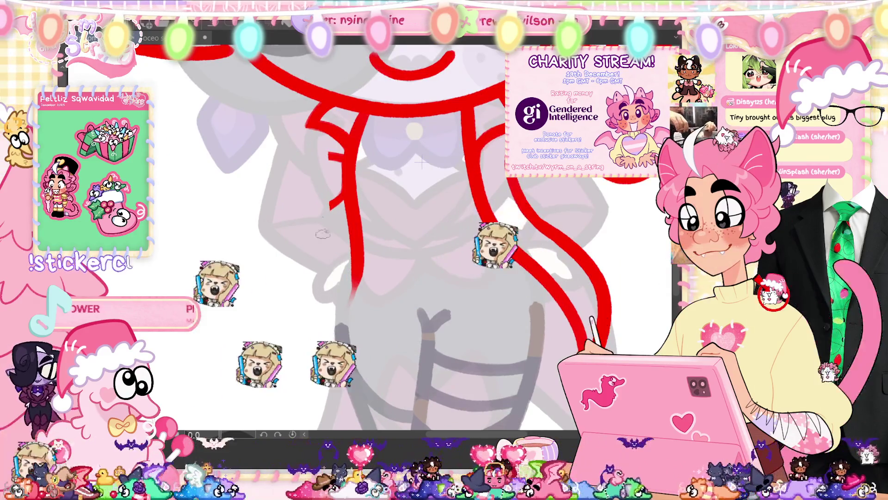
{"action": "left_click_drag", "start_coordinate": [334, 139], "coordinate": [319, 204]}
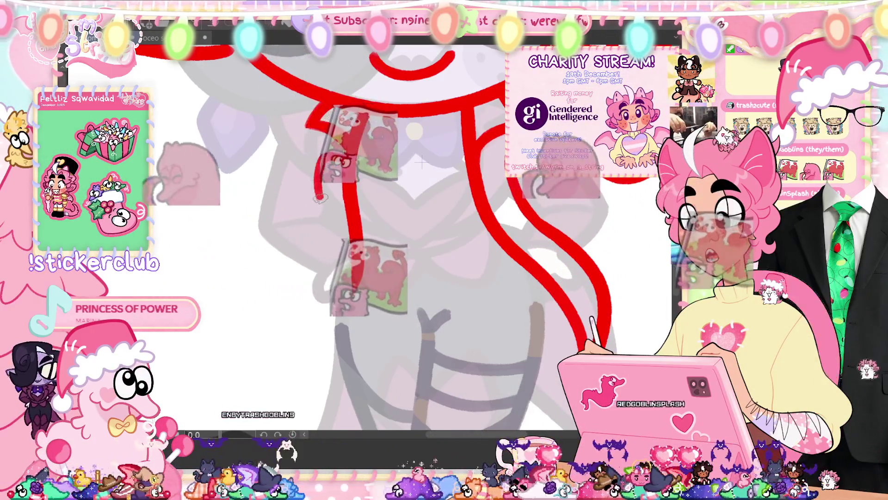
{"action": "left_click_drag", "start_coordinate": [344, 155], "coordinate": [343, 210]}
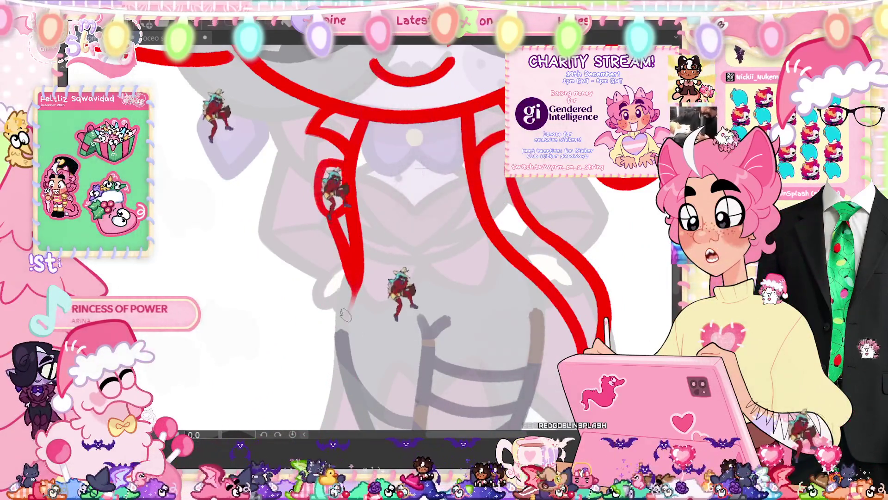
{"action": "left_click_drag", "start_coordinate": [345, 314], "coordinate": [334, 252]}
{"action": "left_click_drag", "start_coordinate": [319, 157], "coordinate": [322, 388]}
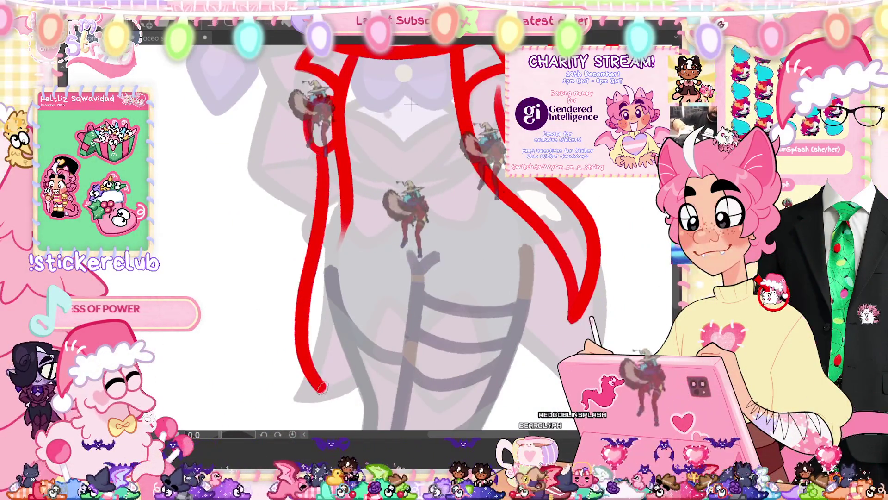
Step: Redraw the left ribbon tail further down the body and remove a stray red mark
{"action": "key", "text": "ctrl+z"}
{"action": "left_click_drag", "start_coordinate": [319, 93], "coordinate": [334, 356]}
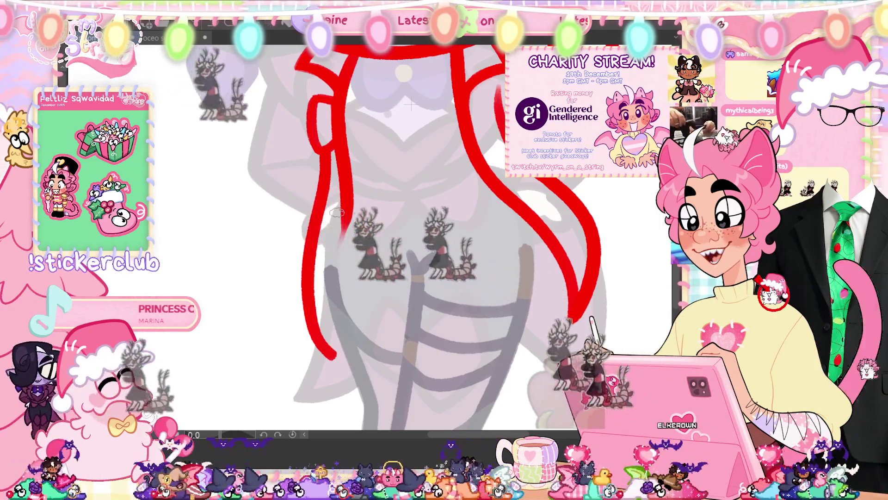
{"action": "left_click_drag", "start_coordinate": [324, 148], "coordinate": [347, 401]}
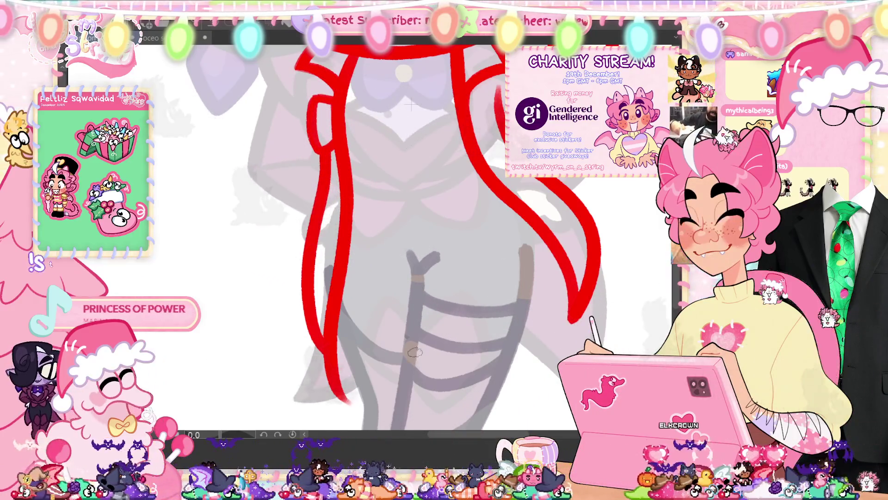
{"action": "scroll", "coordinate": [447, 334], "scroll_direction": "down", "scroll_amount": 3}
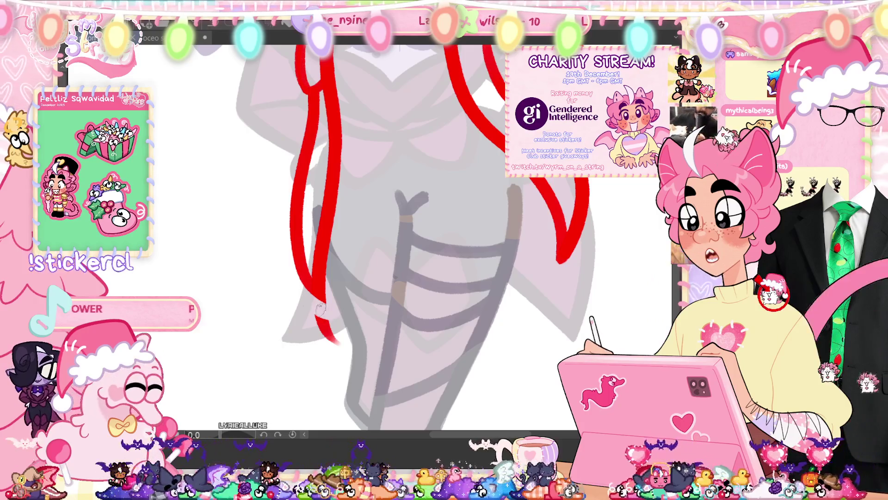
{"action": "key", "text": "ctrl+z"}
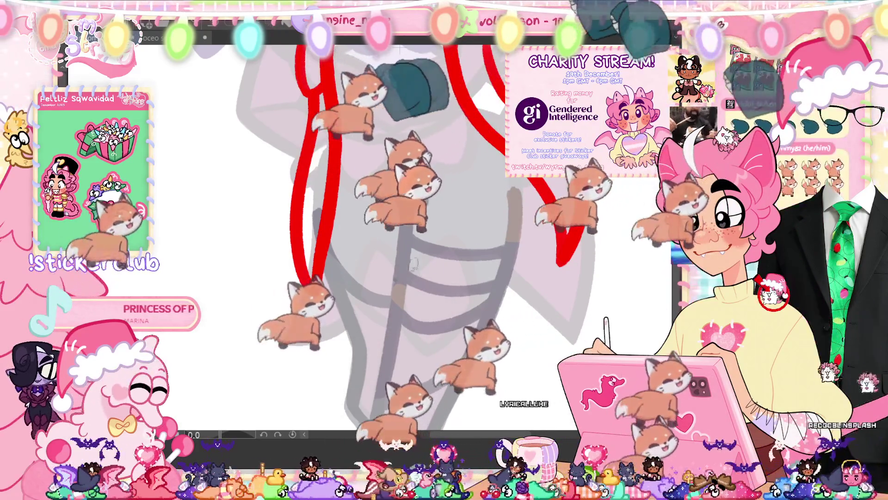
{"action": "left_click_drag", "start_coordinate": [401, 49], "coordinate": [392, 178]}
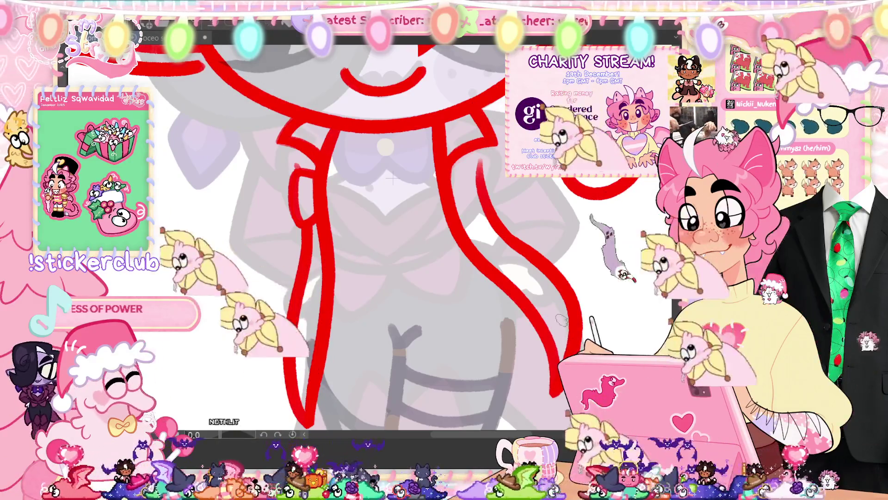
Step: Close the lower loop of the left sleeve outline and draw a line across it
{"action": "scroll", "coordinate": [562, 320], "scroll_direction": "down", "scroll_amount": 3}
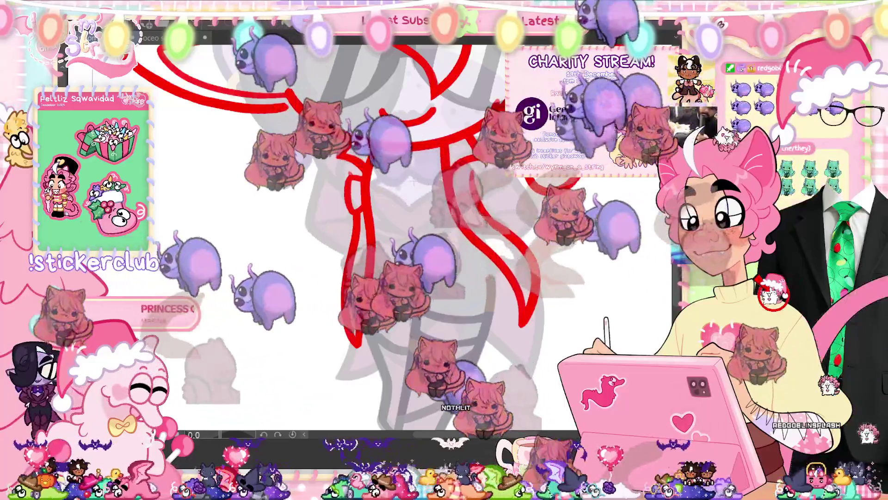
{"action": "scroll", "coordinate": [448, 187], "scroll_direction": "up", "scroll_amount": 3}
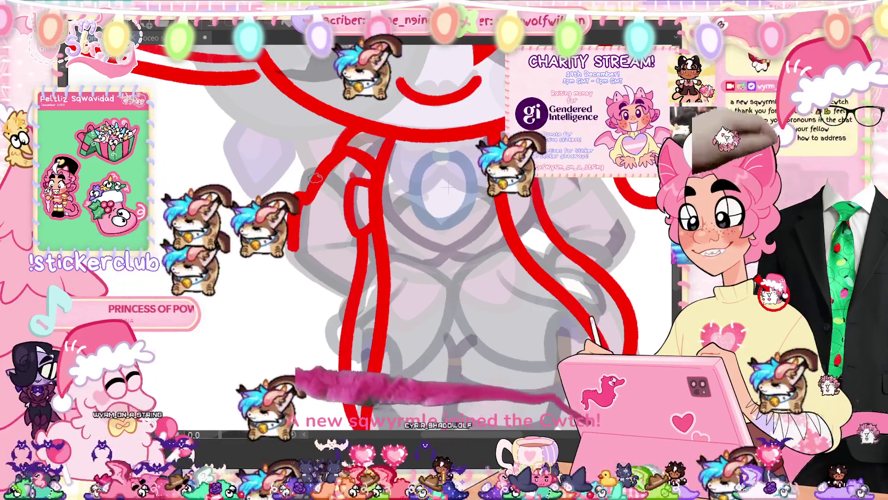
{"action": "left_click_drag", "start_coordinate": [297, 252], "coordinate": [359, 284]}
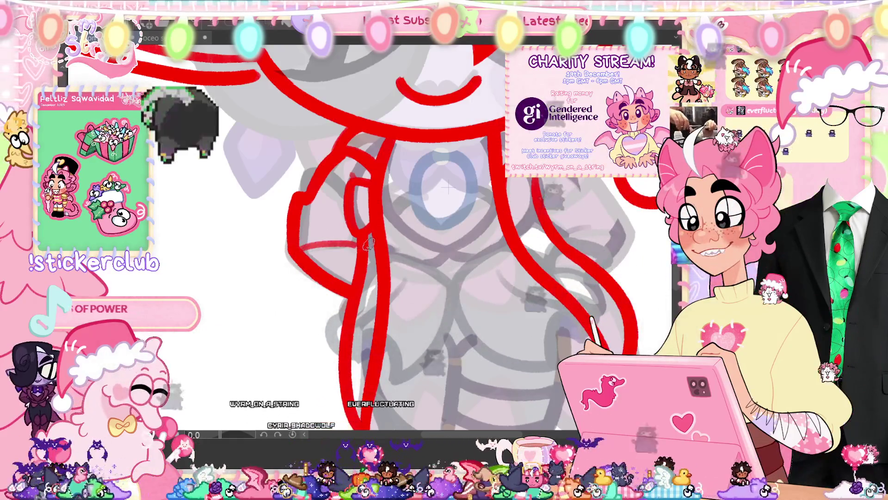
{"action": "left_click_drag", "start_coordinate": [300, 250], "coordinate": [356, 241]}
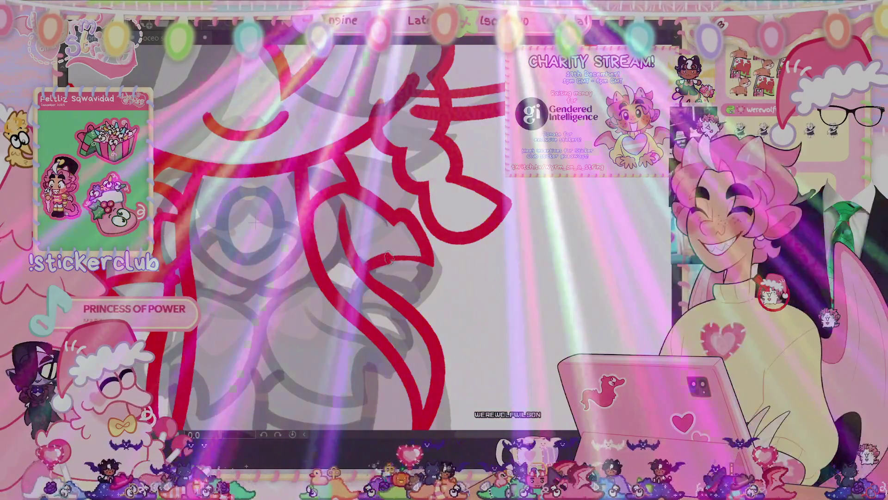
Step: Close the curved shape beside the collar and draw a U-shaped collar line under the neck
{"action": "left_click_drag", "start_coordinate": [435, 258], "coordinate": [397, 309]}
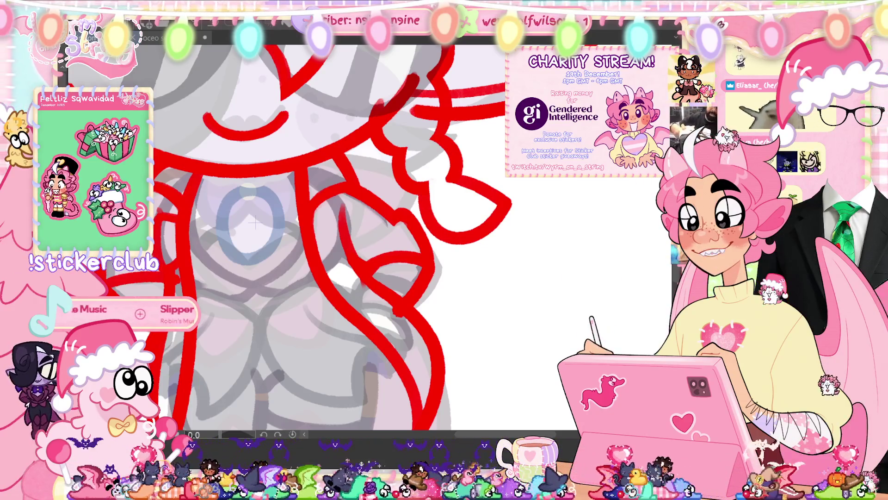
{"action": "left_click_drag", "start_coordinate": [388, 230], "coordinate": [388, 238]}
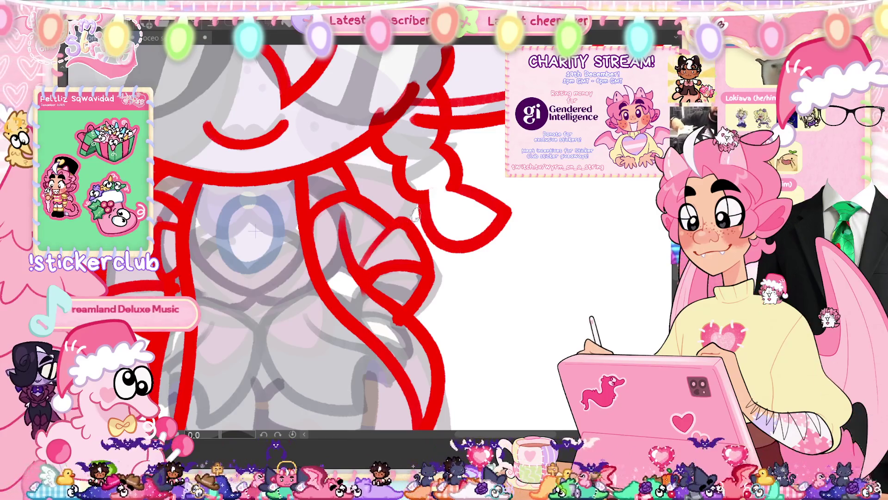
{"action": "left_click_drag", "start_coordinate": [397, 290], "coordinate": [504, 306]}
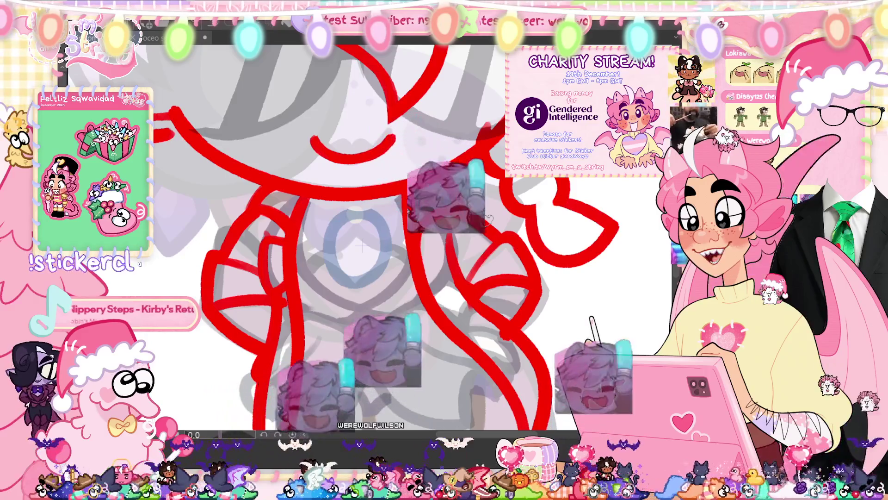
{"action": "left_click_drag", "start_coordinate": [488, 221], "coordinate": [487, 135]}
{"action": "left_click_drag", "start_coordinate": [530, 287], "coordinate": [539, 351]}
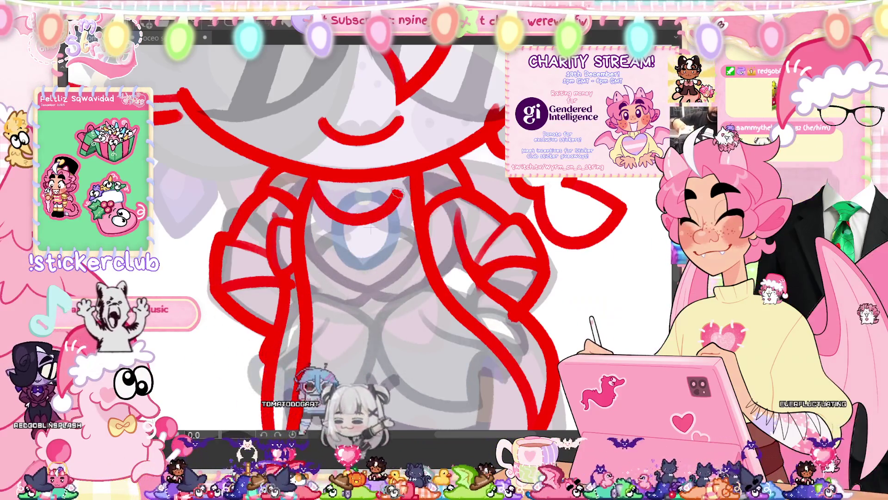
{"action": "left_click_drag", "start_coordinate": [315, 184], "coordinate": [409, 179]}
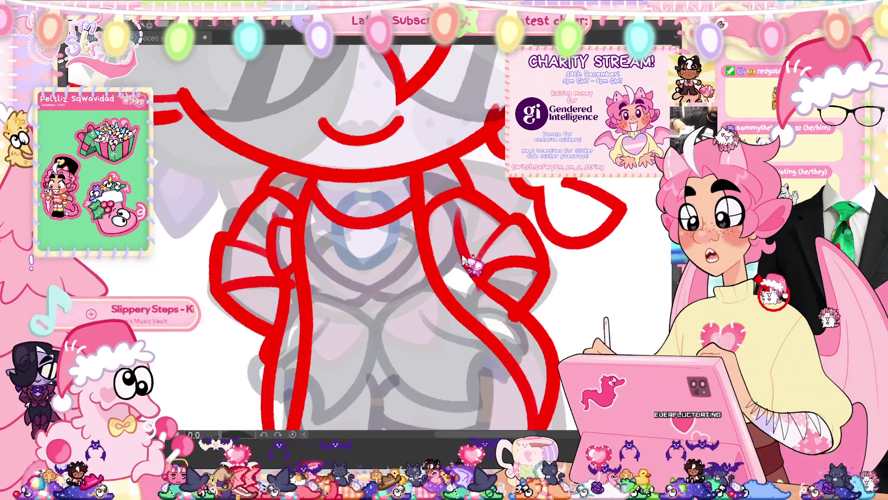
Step: Transform the collar centre piece, nudging it slightly upward
{"action": "scroll", "coordinate": [464, 259], "scroll_direction": "down", "scroll_amount": 3}
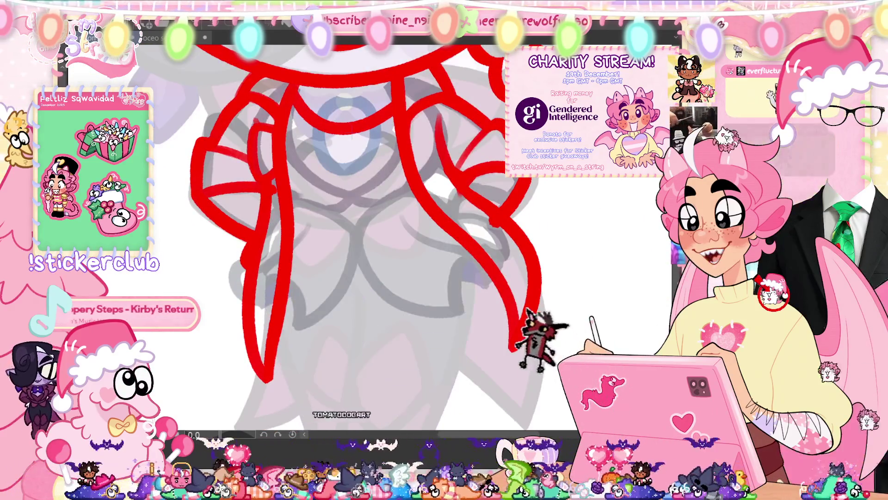
{"action": "scroll", "coordinate": [324, 231], "scroll_direction": "down", "scroll_amount": 5}
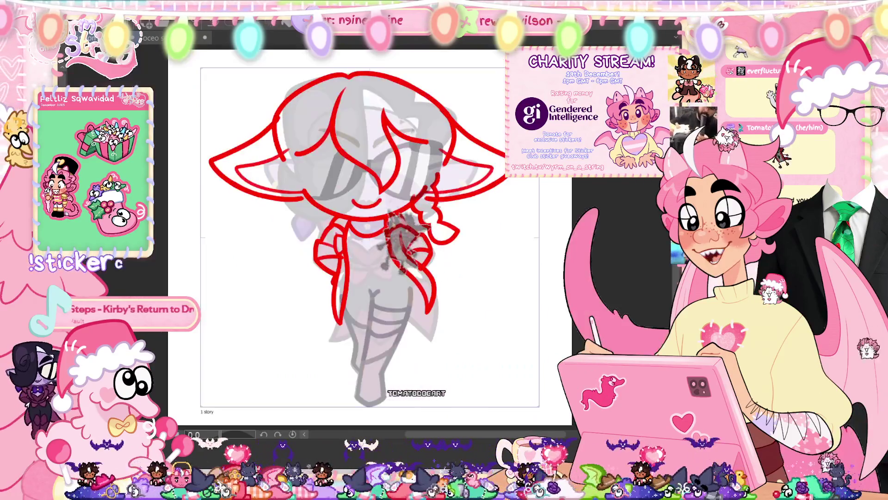
{"action": "scroll", "coordinate": [364, 211], "scroll_direction": "up", "scroll_amount": 5}
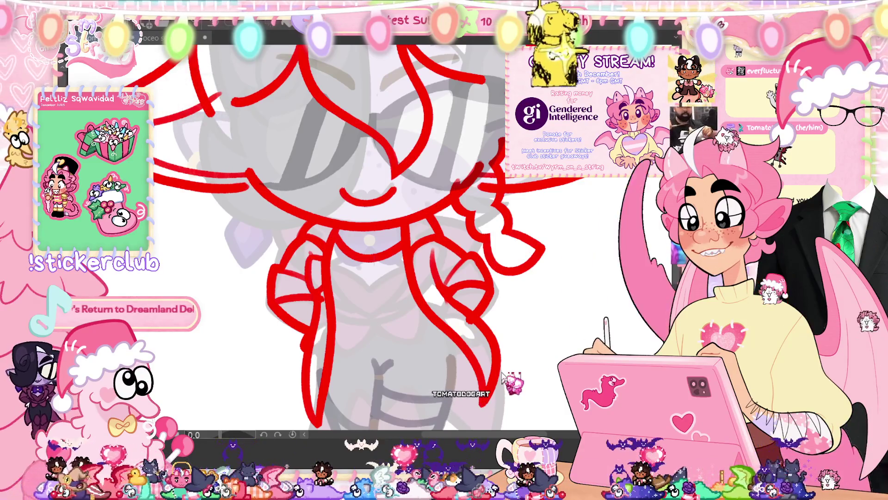
{"action": "key", "text": "ctrl+t"}
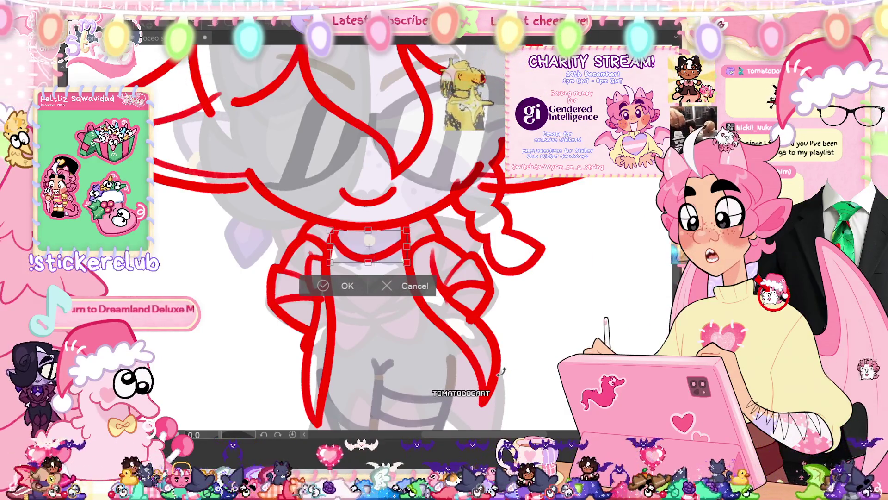
{"action": "left_click_drag", "start_coordinate": [368, 247], "coordinate": [369, 243]}
{"action": "key", "text": "Return"}
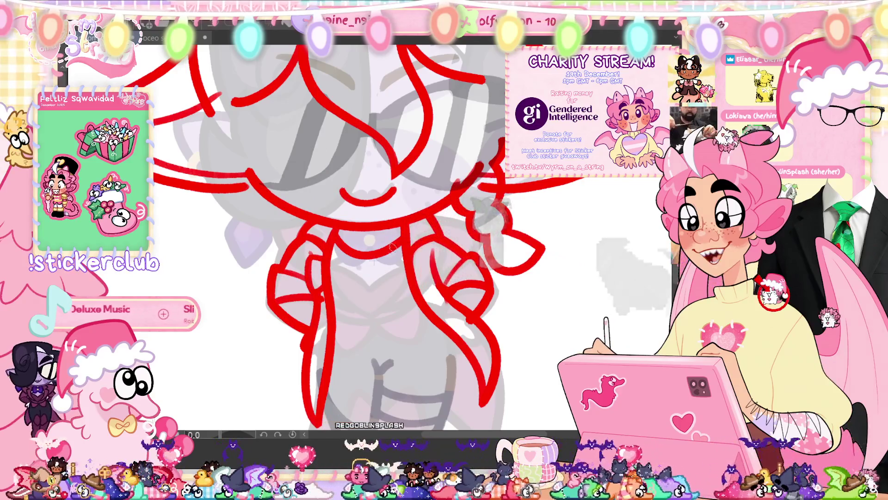
Step: Sketch a small round brooch on the chest, redrawing it a little wider
{"action": "scroll", "coordinate": [484, 291], "scroll_direction": "down", "scroll_amount": 3}
{"action": "scroll", "coordinate": [484, 291], "scroll_direction": "down", "scroll_amount": 1}
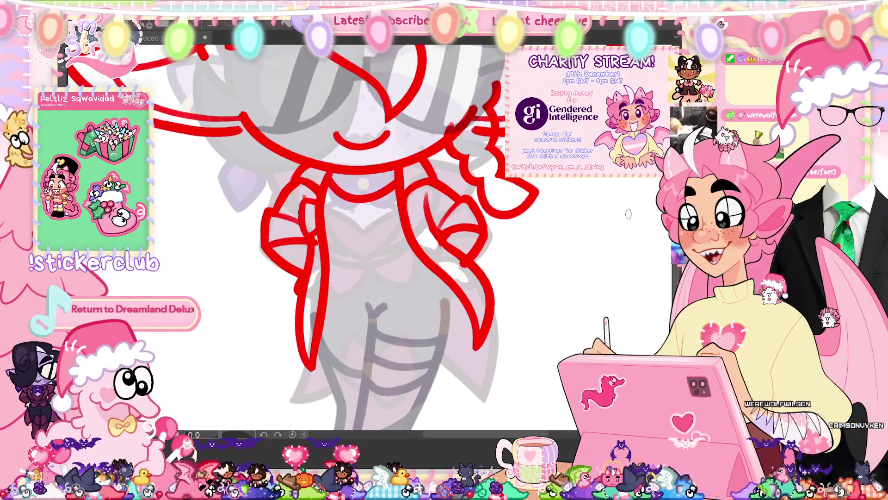
{"action": "scroll", "coordinate": [368, 187], "scroll_direction": "up", "scroll_amount": 2}
{"action": "left_click_drag", "start_coordinate": [394, 228], "coordinate": [372, 251]}
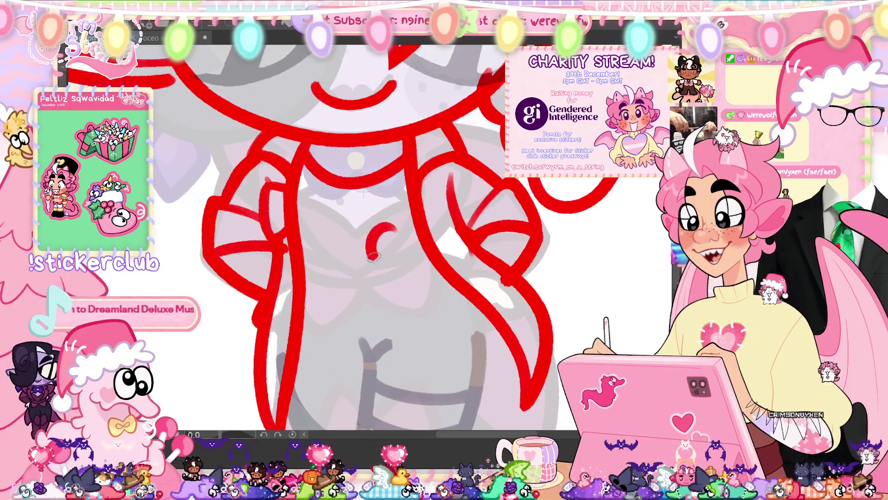
{"action": "key", "text": "ctrl+z"}
{"action": "mouse_move", "coordinate": [395, 221]}
{"action": "left_mouse_down"}
{"action": "mouse_move", "coordinate": [368, 264]}
{"action": "mouse_move", "coordinate": [401, 228]}
{"action": "left_mouse_up"}
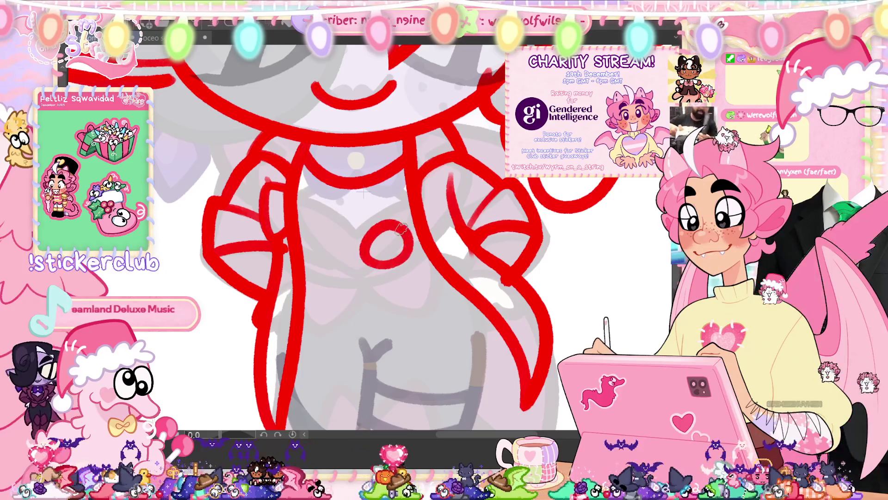
Step: Sketch the bow's tail curling below the brooch and fit the whole drawing in view
{"action": "mouse_move", "coordinate": [373, 262]}
{"action": "left_mouse_down"}
{"action": "mouse_move", "coordinate": [393, 299]}
{"action": "mouse_move", "coordinate": [419, 281]}
{"action": "left_mouse_up"}
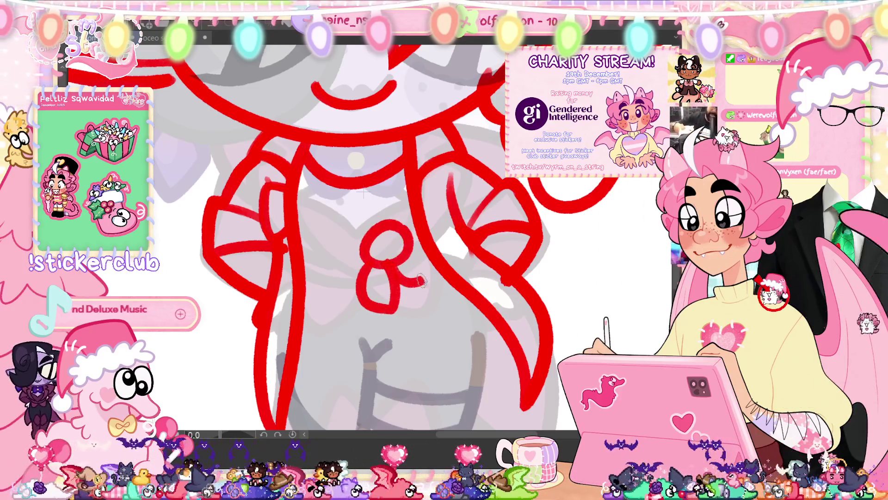
{"action": "key", "text": "ctrl+z"}
{"action": "key", "text": "ctrl+y"}
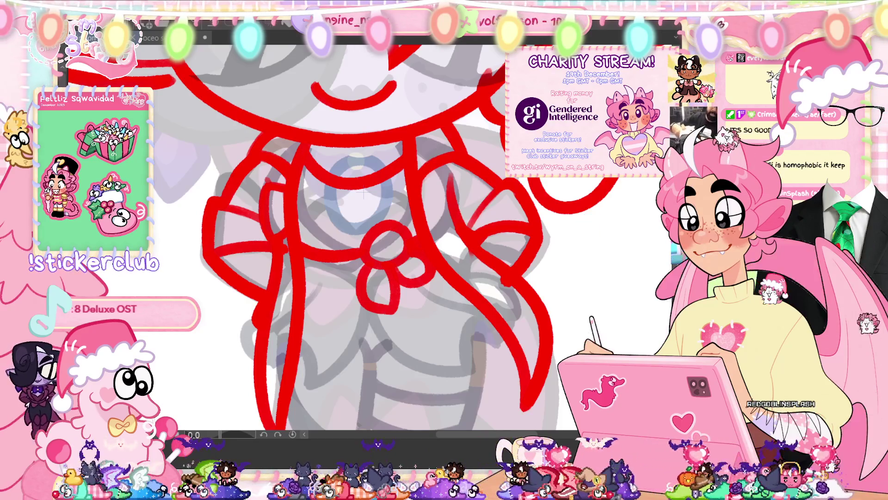
{"action": "key", "text": "ctrl+0"}
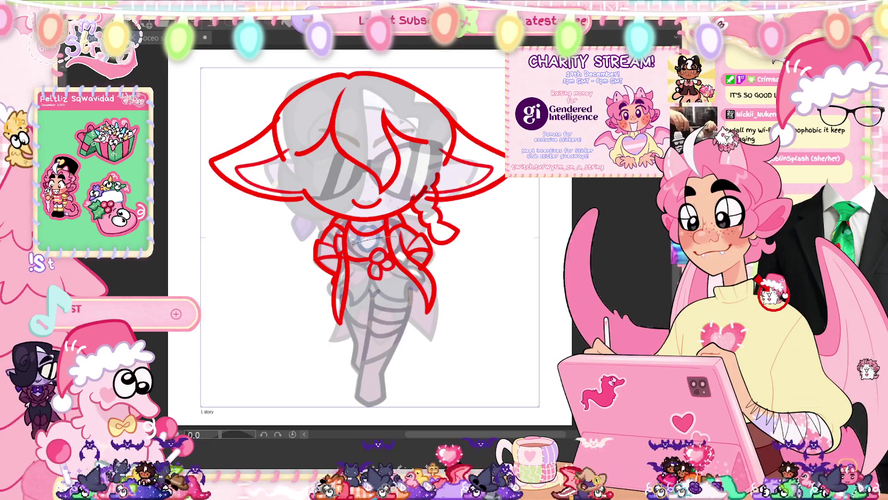
Step: Move the torso lines slightly upward with a transform, then undo that move
{"action": "key", "text": "ctrl+t"}
{"action": "left_click_drag", "start_coordinate": [369, 250], "coordinate": [369, 248]}
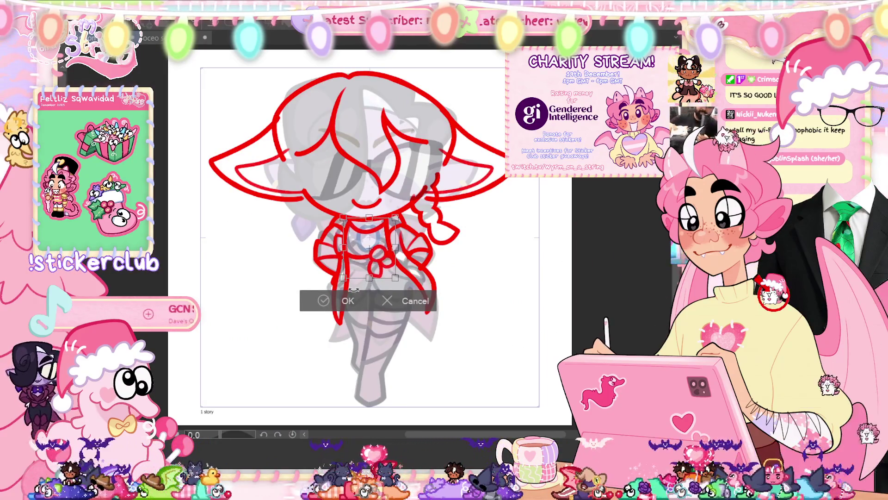
{"action": "left_click", "coordinate": [332, 302]}
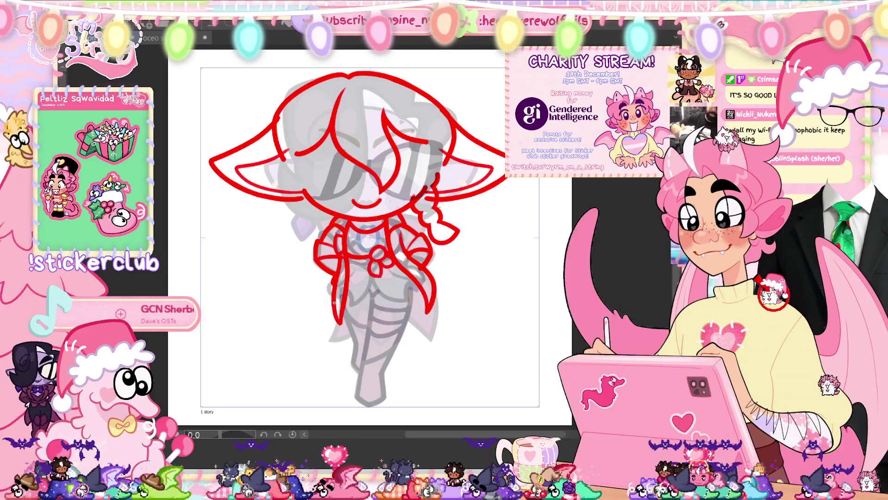
{"action": "key", "text": "ctrl+z"}
{"action": "key", "text": "ctrl+z"}
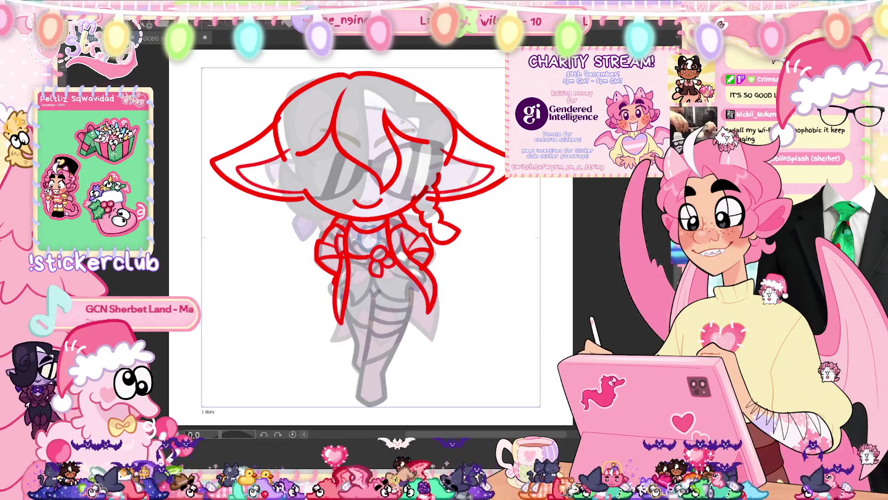
Step: Nudge the torso and collar lines up a few pixels and commit the transform
{"action": "key", "text": "ctrl+t"}
{"action": "key", "text": "Up"}
{"action": "key", "text": "Up"}
{"action": "key", "text": "Up"}
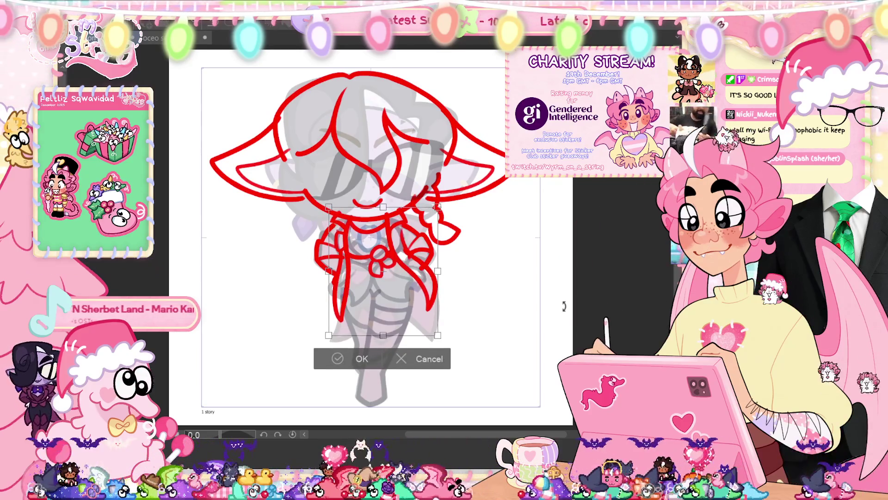
{"action": "key", "text": "Return"}
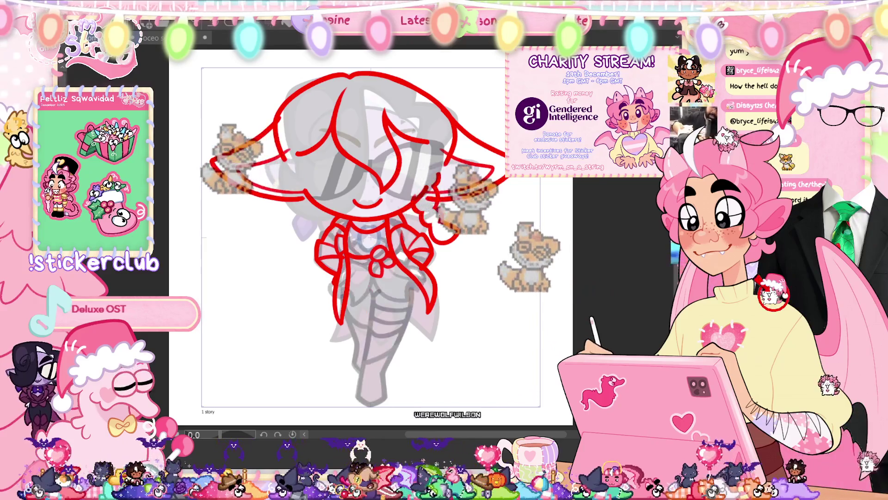
Step: Fit the page to the window and confirm another transform on the torso strokes
{"action": "scroll", "coordinate": [296, 277], "scroll_direction": "up", "scroll_amount": 2}
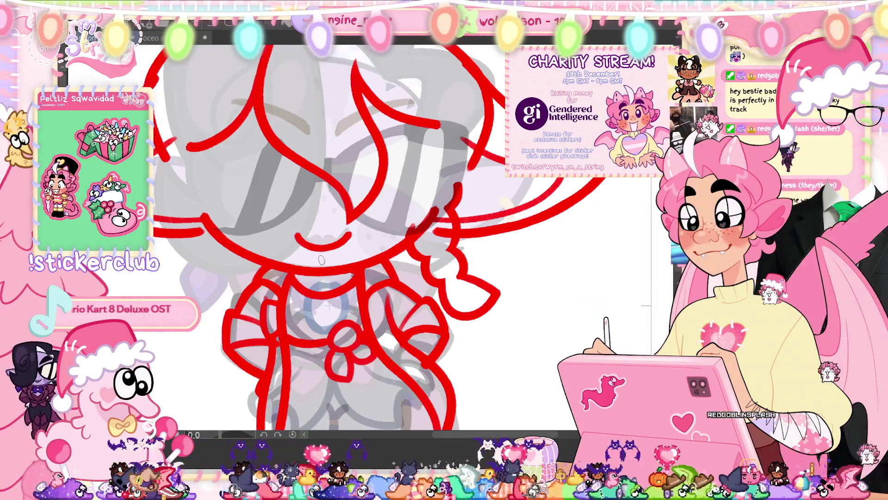
{"action": "key", "text": "ctrl+0"}
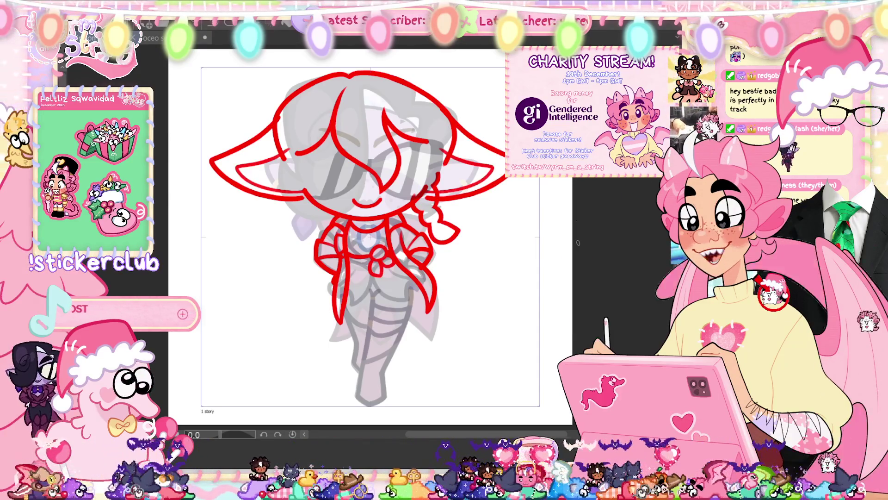
{"action": "key", "text": "ctrl+t"}
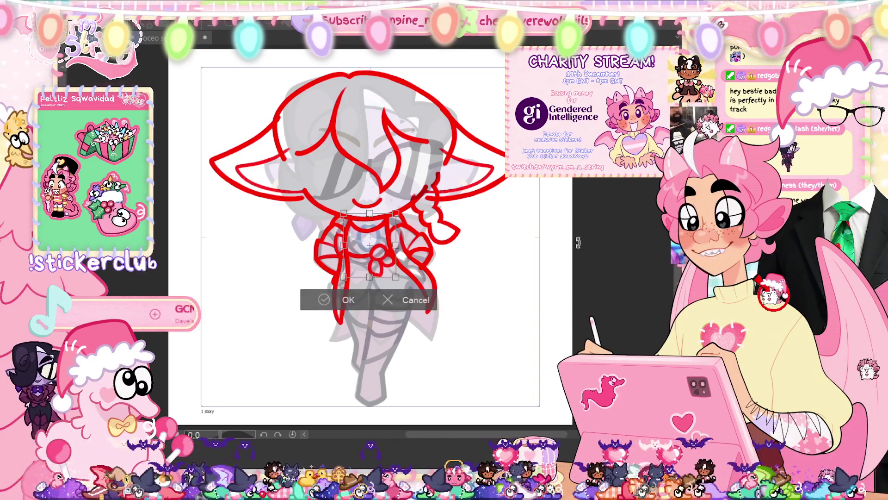
{"action": "left_click", "coordinate": [324, 301]}
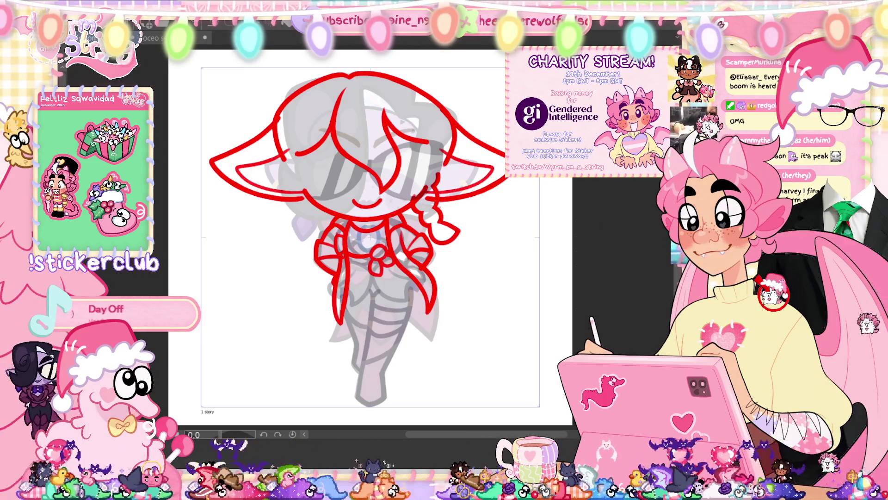
Step: Pan to center the torso, then fit the whole page back in the window
{"action": "scroll", "coordinate": [369, 239], "scroll_direction": "up", "scroll_amount": 5}
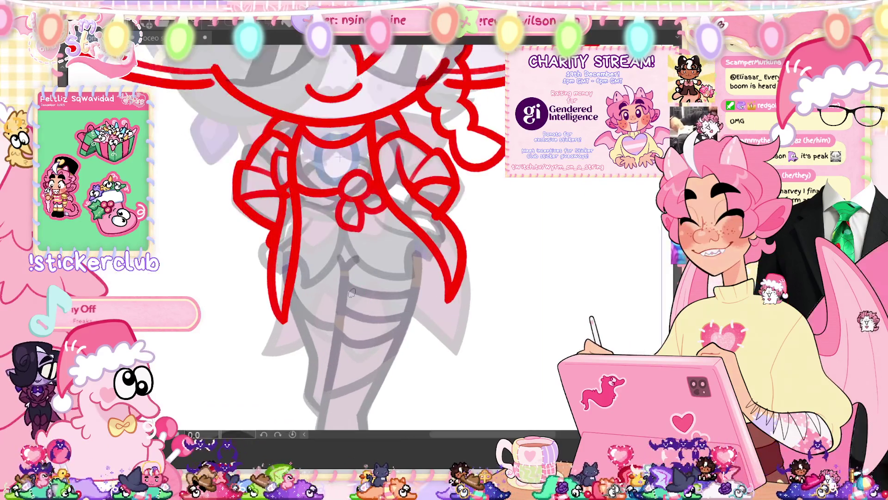
{"action": "left_click_drag", "start_coordinate": [434, 313], "coordinate": [478, 304]}
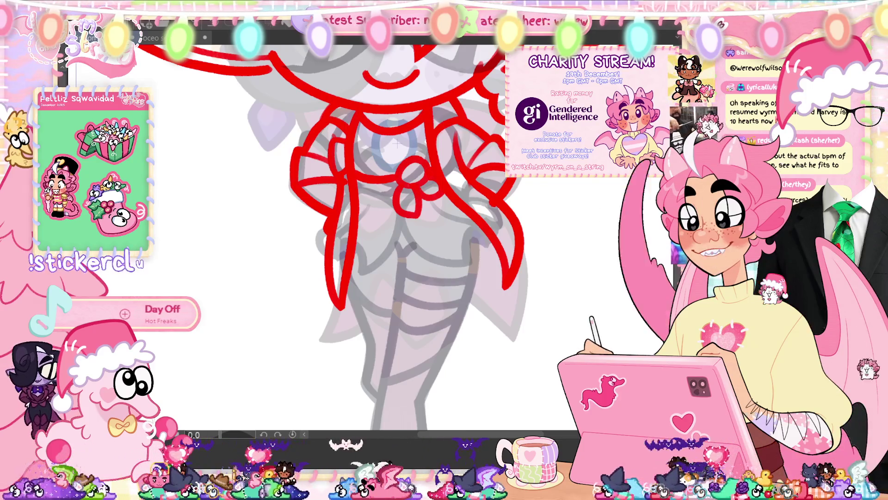
{"action": "key", "text": "ctrl+0"}
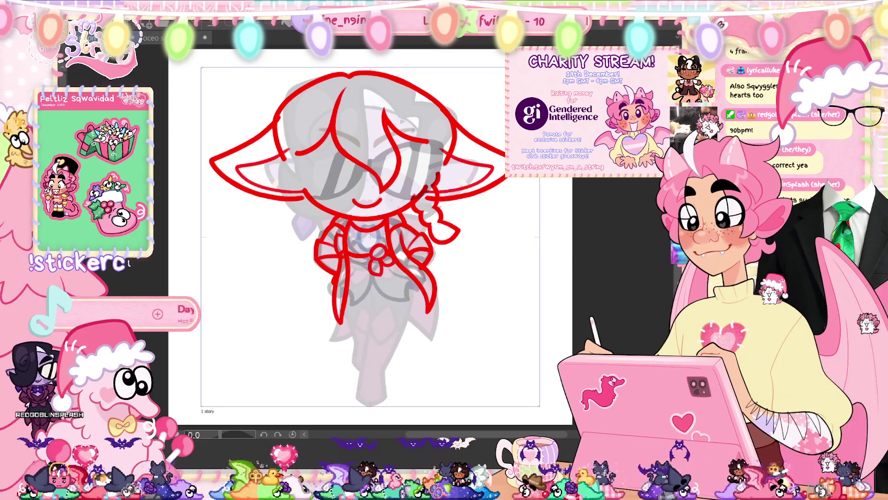
{"action": "scroll", "coordinate": [375, 340], "scroll_direction": "up", "scroll_amount": 2}
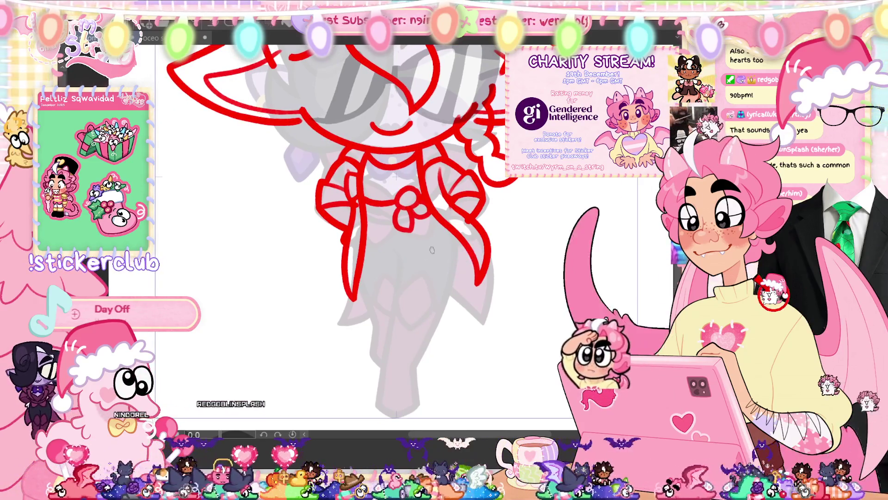
Step: Draw red strokes for the skirt's side edge and leg, undoing the stray centre line
{"action": "scroll", "coordinate": [420, 254], "scroll_direction": "up", "scroll_amount": 2}
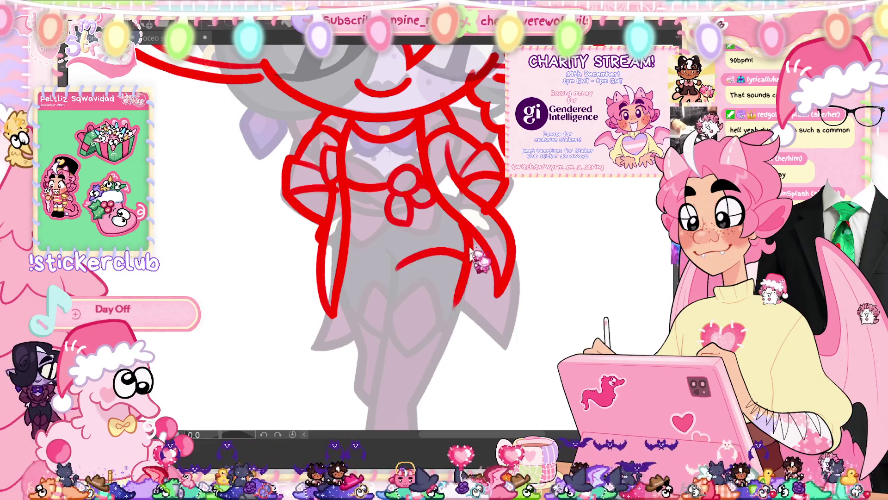
{"action": "scroll", "coordinate": [464, 297], "scroll_direction": "down", "scroll_amount": 3}
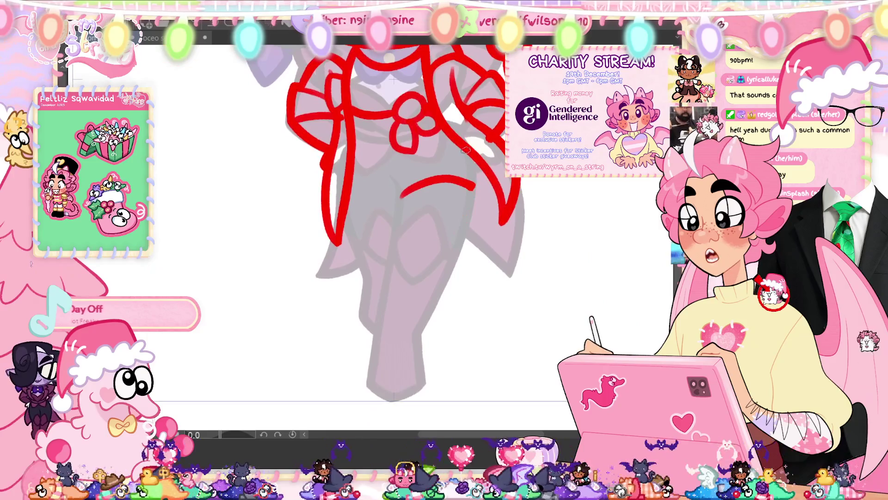
{"action": "mouse_move", "coordinate": [471, 179]}
{"action": "left_mouse_down"}
{"action": "mouse_move", "coordinate": [473, 157]}
{"action": "mouse_move", "coordinate": [407, 344]}
{"action": "left_mouse_up"}
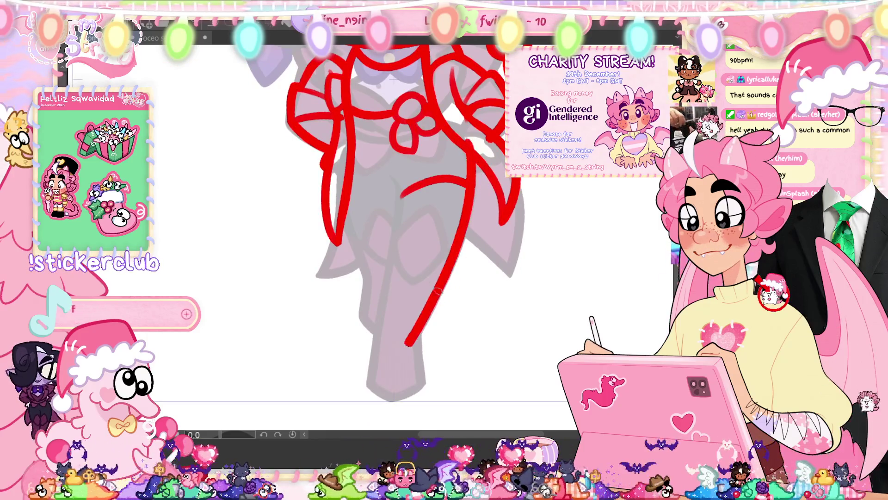
{"action": "mouse_move", "coordinate": [440, 260]}
{"action": "left_mouse_down"}
{"action": "mouse_move", "coordinate": [412, 326]}
{"action": "mouse_move", "coordinate": [428, 308]}
{"action": "mouse_move", "coordinate": [414, 313]}
{"action": "left_mouse_up"}
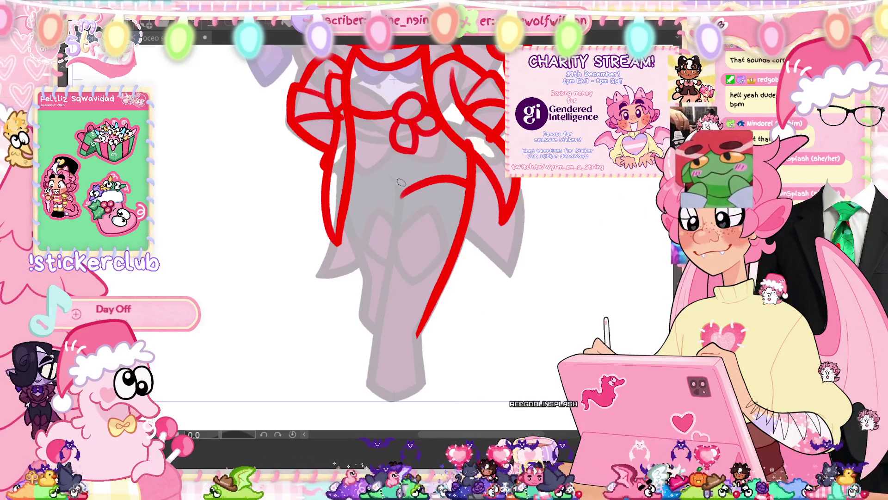
{"action": "mouse_move", "coordinate": [391, 179]}
{"action": "left_mouse_down"}
{"action": "mouse_move", "coordinate": [402, 195]}
{"action": "mouse_move", "coordinate": [393, 236]}
{"action": "left_mouse_up"}
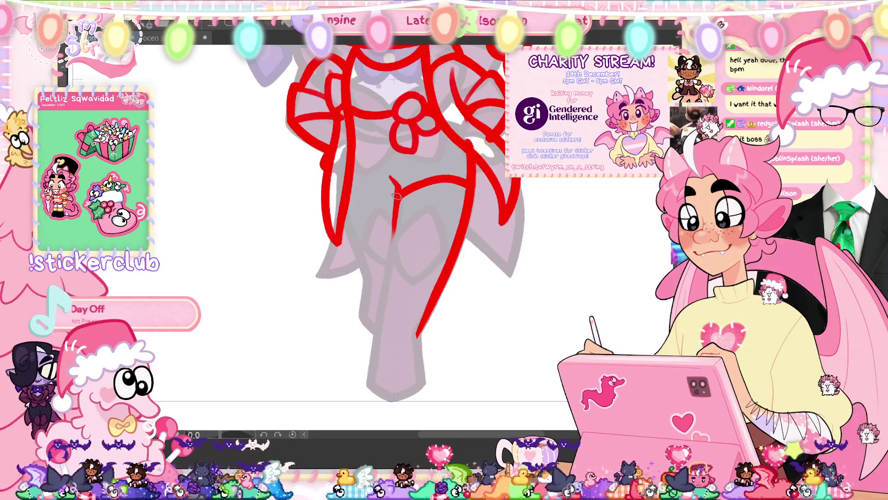
{"action": "left_click_drag", "start_coordinate": [394, 195], "coordinate": [377, 336]}
{"action": "key", "text": "ctrl+z"}
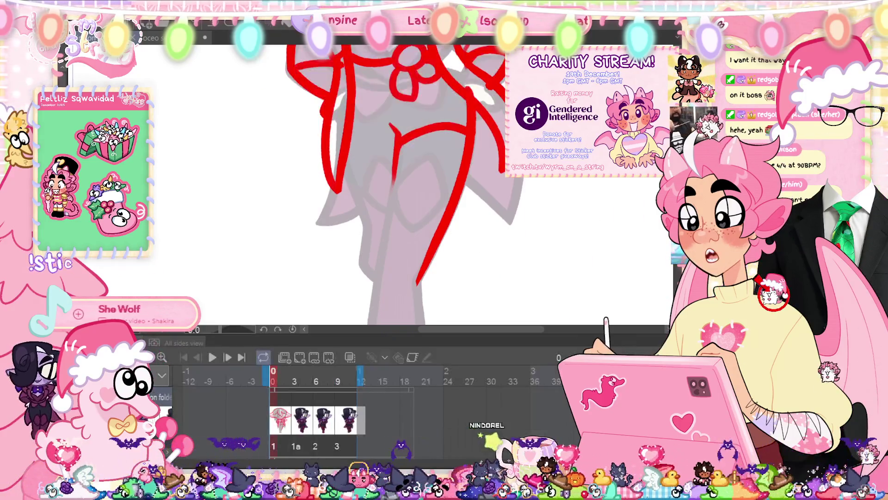
Step: Show the timeline and check the 12 fps frame rate, cancelling without changes
{"action": "key", "text": "alt+a"}
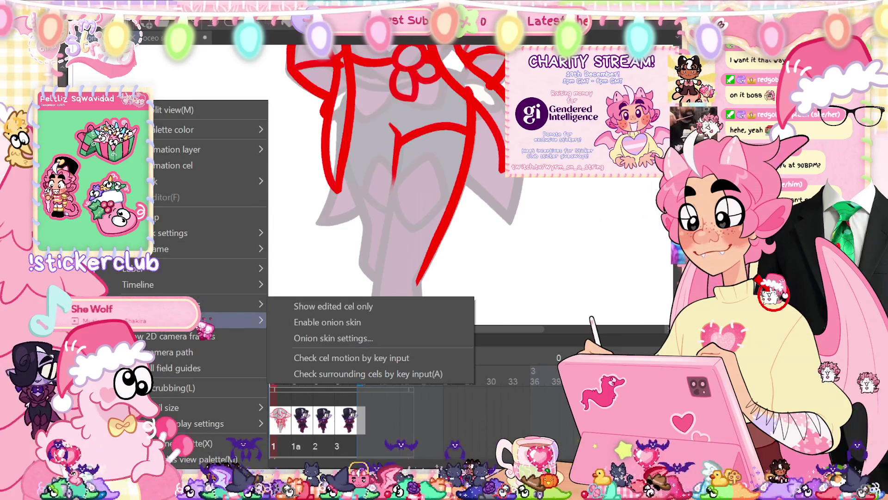
{"action": "mouse_move", "coordinate": [194, 263]}
{"action": "mouse_move", "coordinate": [205, 290]}
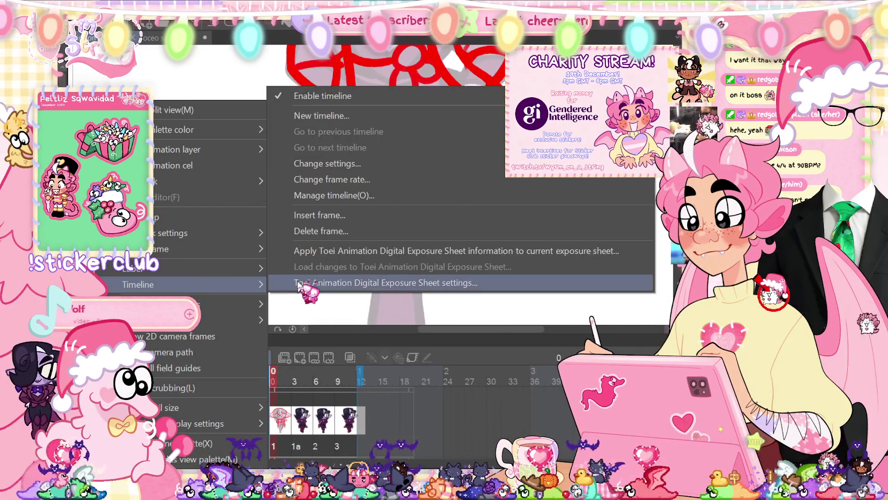
{"action": "left_click", "coordinate": [308, 180]}
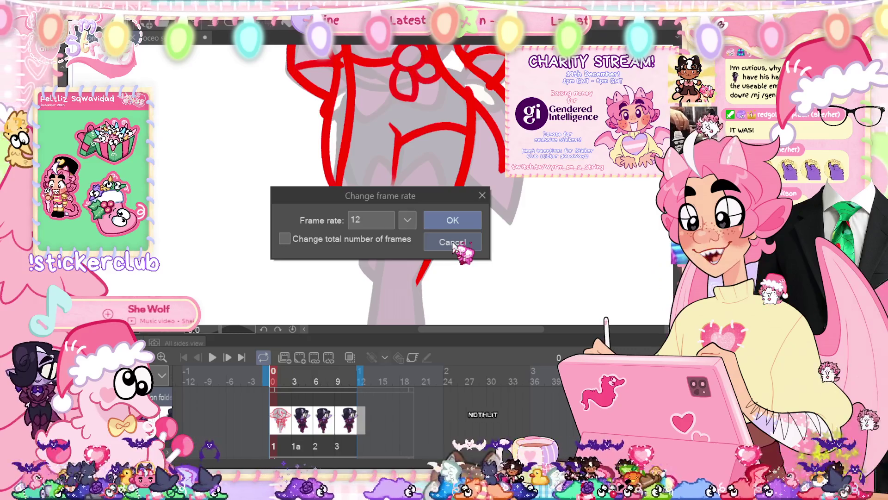
{"action": "left_click", "coordinate": [452, 243]}
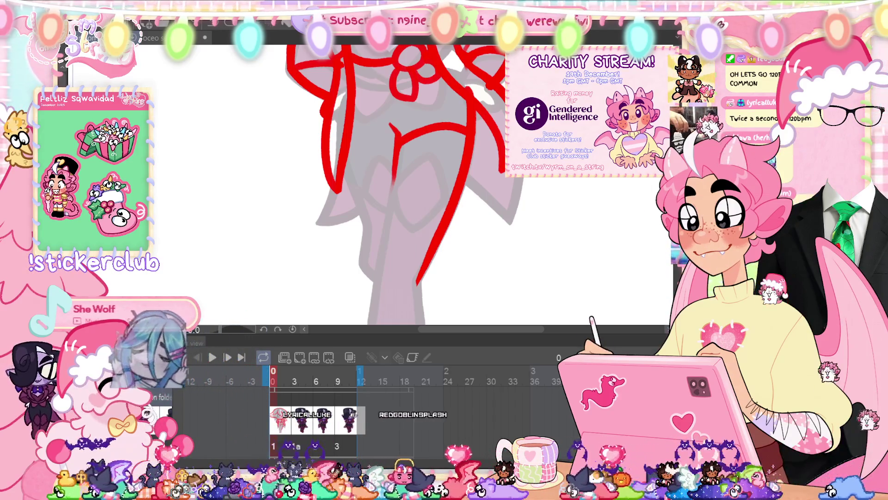
{"action": "mouse_move", "coordinate": [417, 153]}
{"action": "left_mouse_down"}
{"action": "mouse_move", "coordinate": [404, 88]}
{"action": "mouse_move", "coordinate": [383, 212]}
{"action": "left_mouse_up"}
Step: Undo the stray vertical stroke and extend the leg lines down around the pointed foot
{"action": "key", "text": "ctrl+z"}
{"action": "key", "text": "ctrl+z"}
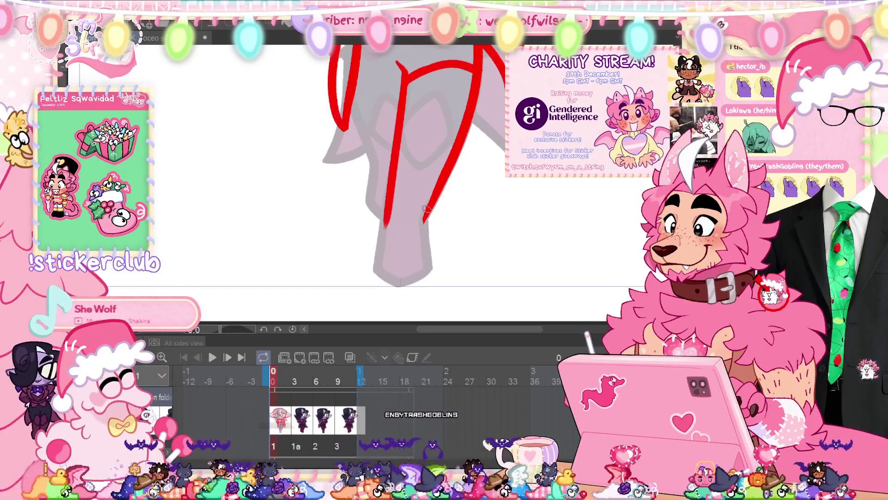
{"action": "mouse_move", "coordinate": [427, 263]}
{"action": "left_mouse_down"}
{"action": "mouse_move", "coordinate": [431, 274]}
{"action": "mouse_move", "coordinate": [399, 283]}
{"action": "left_mouse_up"}
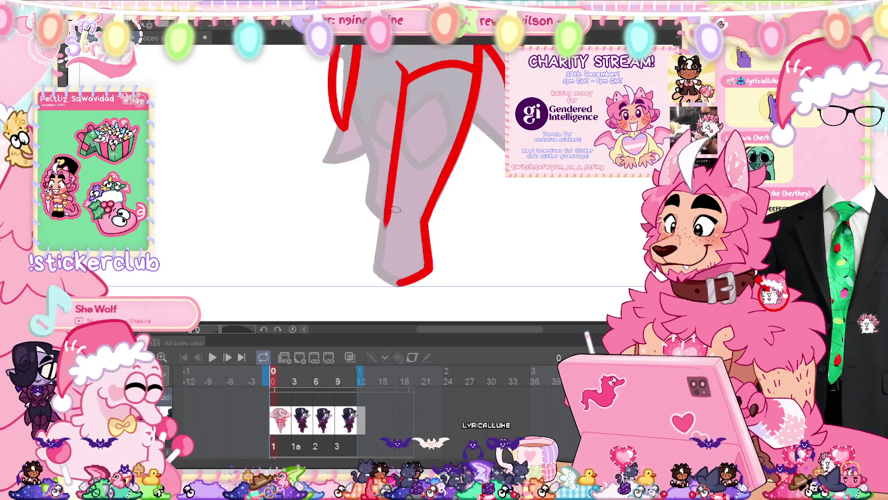
{"action": "left_click_drag", "start_coordinate": [382, 244], "coordinate": [377, 268]}
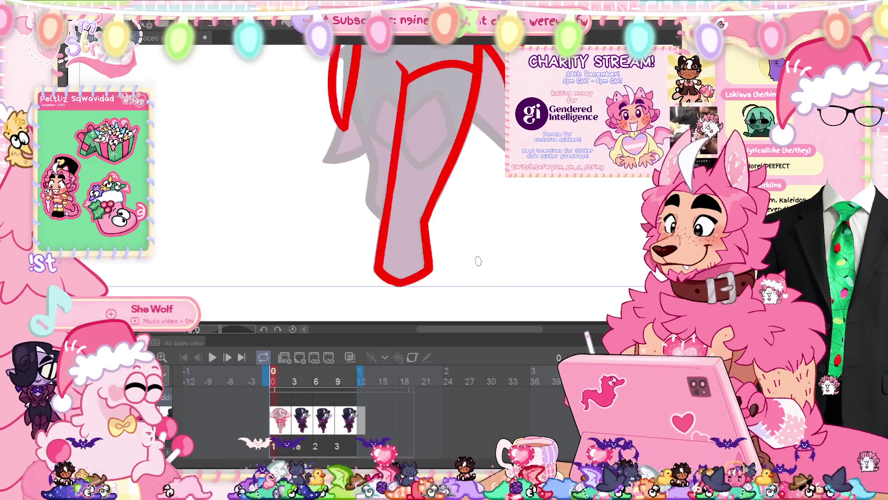
{"action": "left_click_drag", "start_coordinate": [479, 262], "coordinate": [477, 291]}
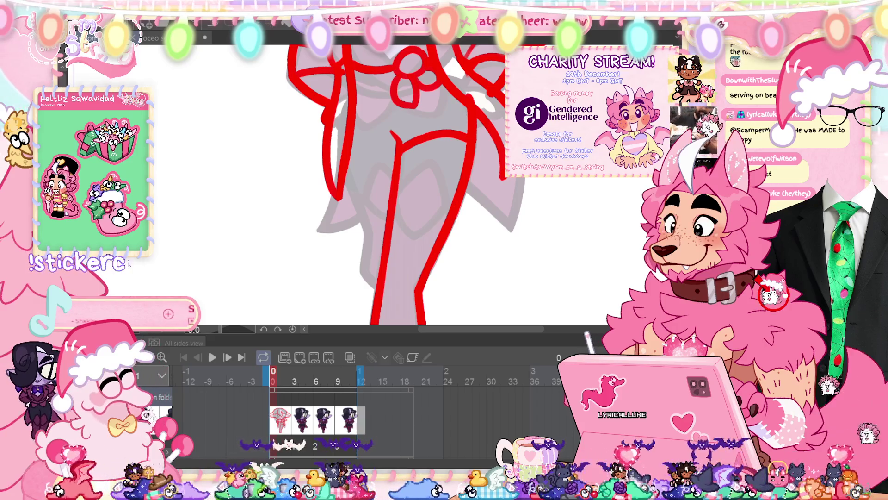
{"action": "key", "text": "Tab"}
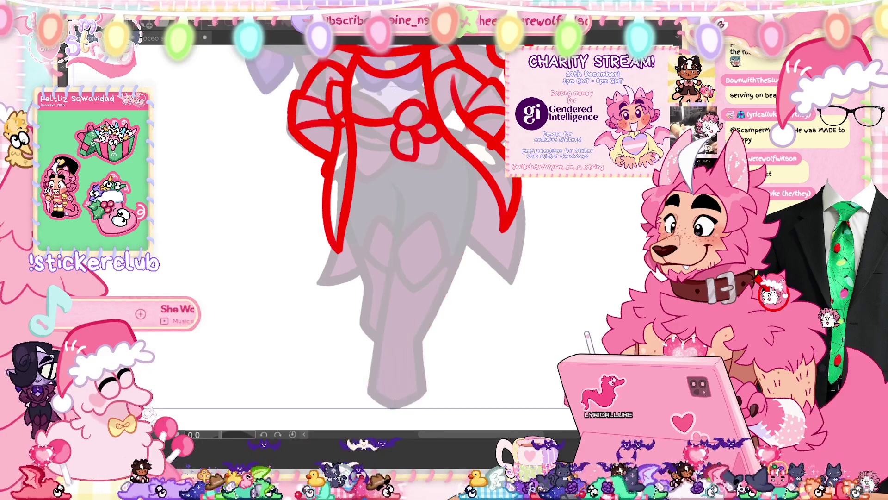
Step: Scroll the canvas to view the whole sketched figure
{"action": "scroll", "coordinate": [459, 184], "scroll_direction": "up", "scroll_amount": 3}
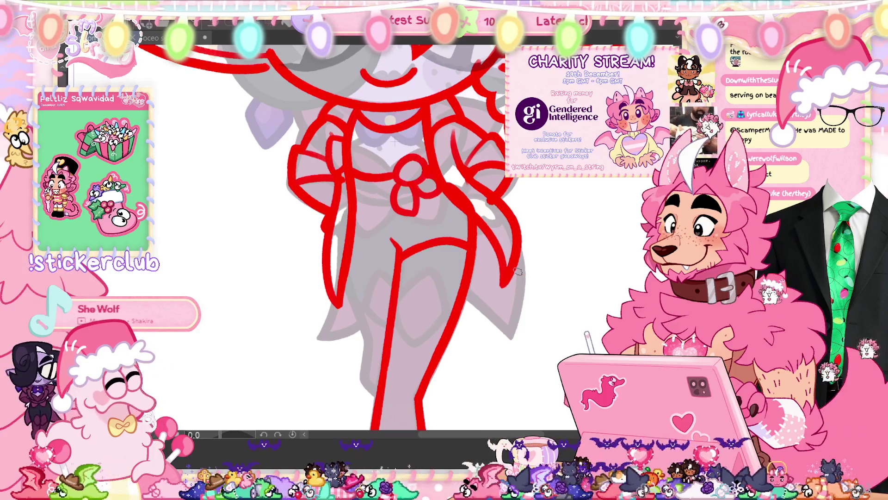
{"action": "scroll", "coordinate": [511, 290], "scroll_direction": "down", "scroll_amount": 3}
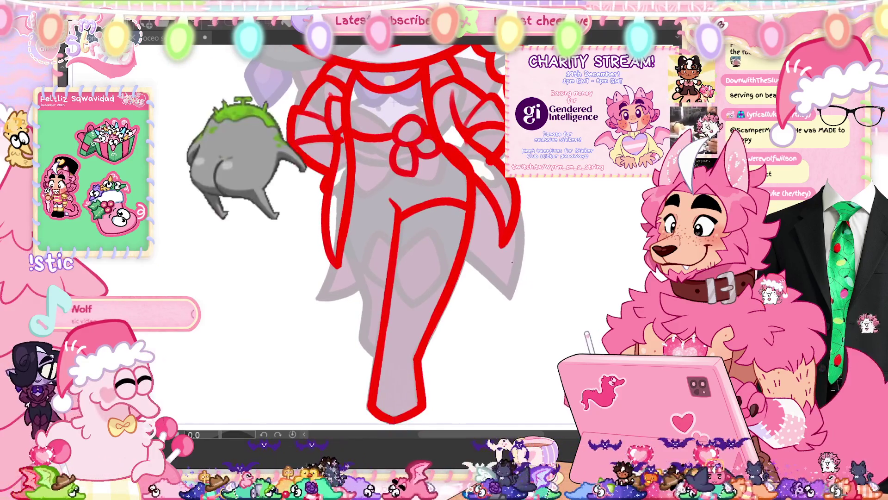
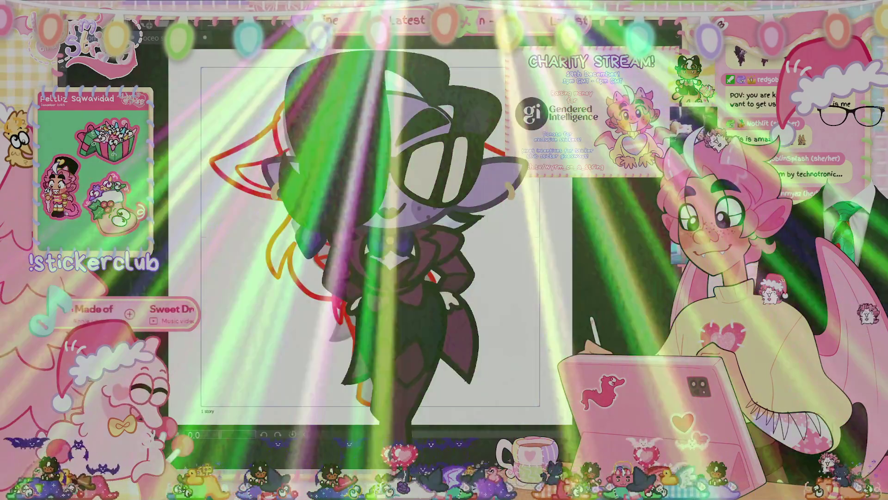
Step: Sketch a red stroke beside the character's side and check it zoomed in
{"action": "mouse_move", "coordinate": [457, 234]}
{"action": "left_mouse_down"}
{"action": "mouse_move", "coordinate": [462, 284]}
{"action": "mouse_move", "coordinate": [445, 324]}
{"action": "left_mouse_up"}
{"action": "left_click_drag", "start_coordinate": [444, 277], "coordinate": [407, 315]}
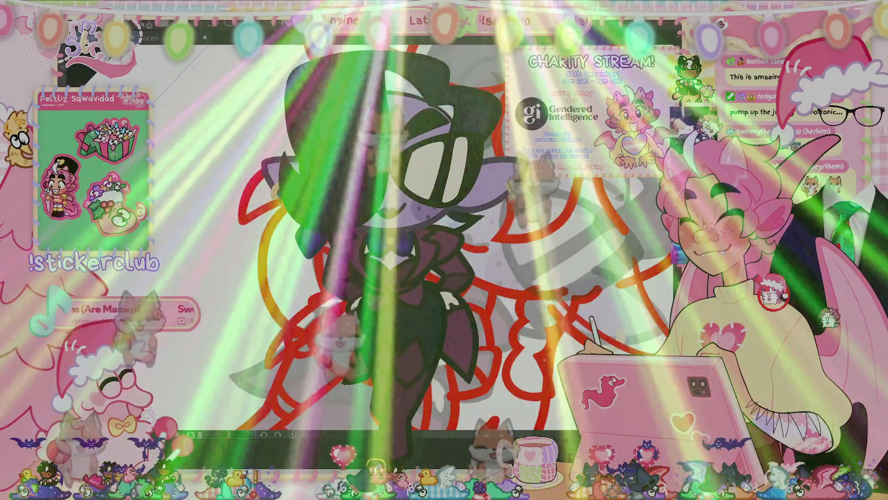
{"action": "scroll", "coordinate": [370, 232], "scroll_direction": "up", "scroll_amount": 3}
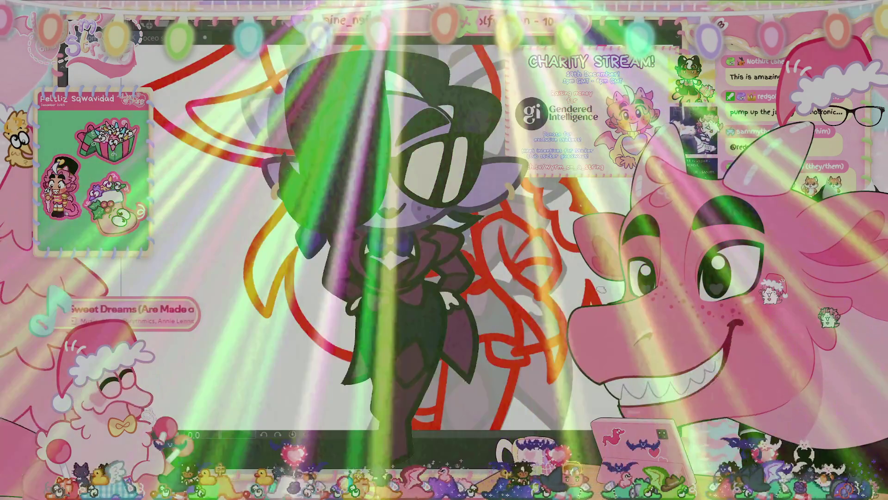
{"action": "key", "text": "ctrl+0"}
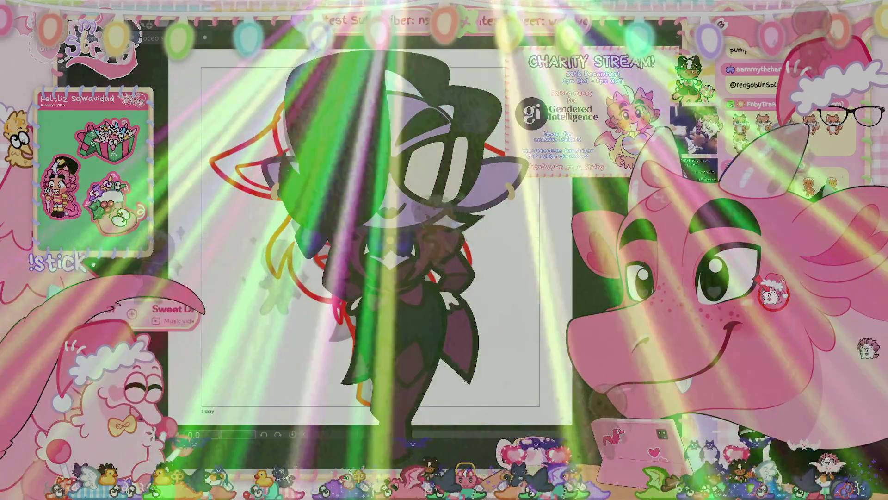
{"action": "scroll", "coordinate": [370, 231], "scroll_direction": "up", "scroll_amount": 3}
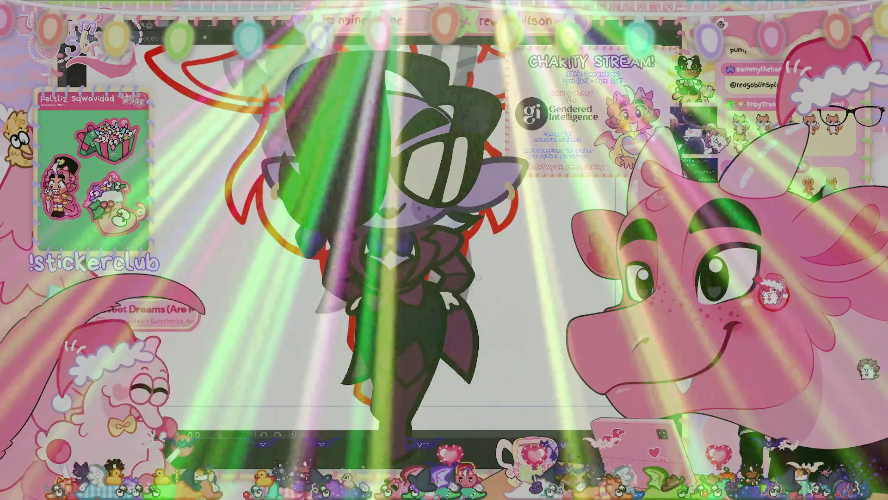
Step: Draw a long red stroke curving down the character's side and another at its lower left
{"action": "left_click_drag", "start_coordinate": [484, 218], "coordinate": [464, 336]}
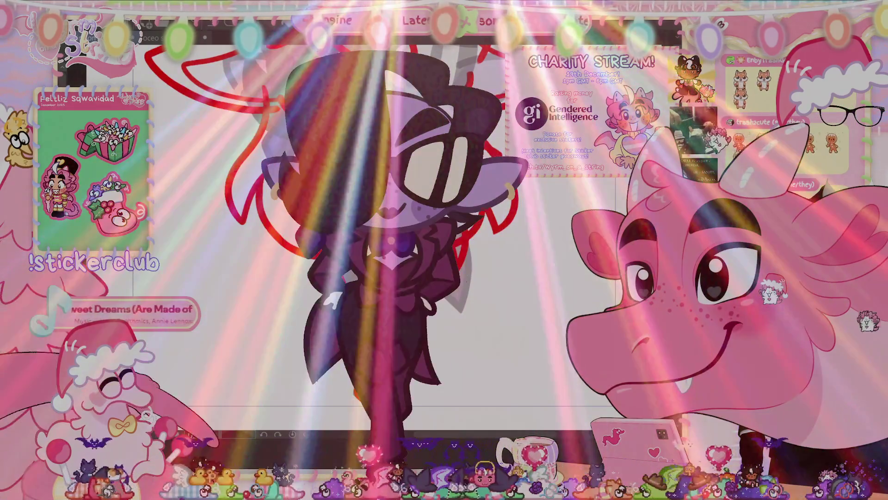
{"action": "left_click_drag", "start_coordinate": [485, 232], "coordinate": [440, 359]}
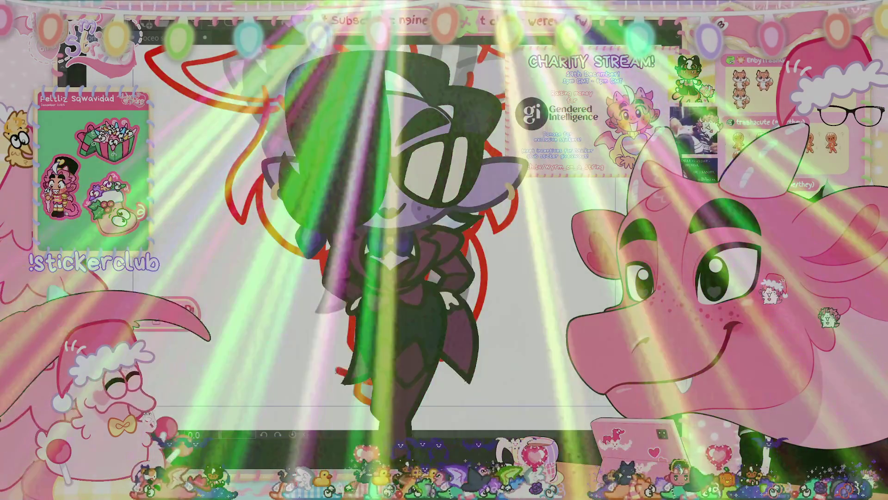
{"action": "left_click_drag", "start_coordinate": [326, 319], "coordinate": [345, 381]}
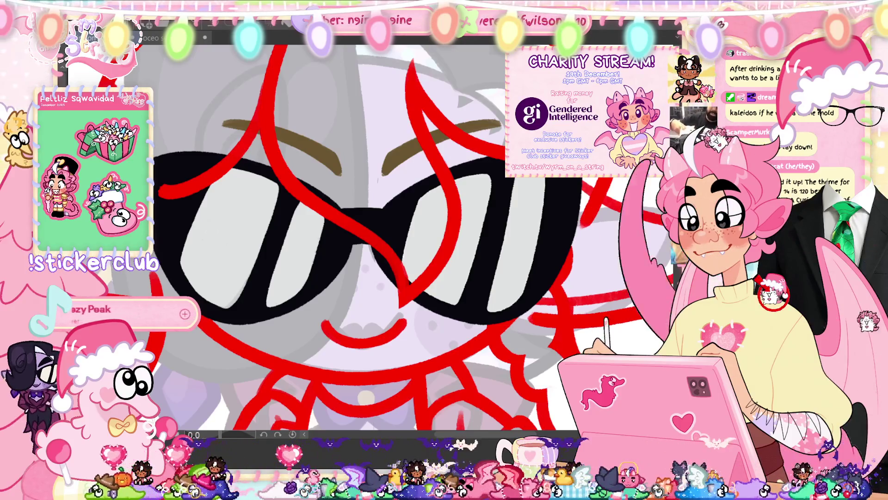
Step: Zoom out and toggle the sunglasses off and on with undo/redo to check the sketch
{"action": "key", "text": "ctrl+minus"}
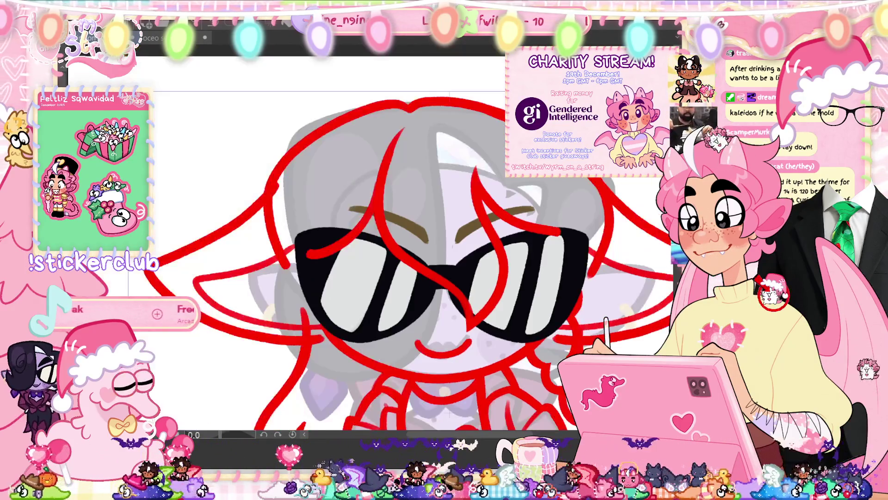
{"action": "key", "text": "ctrl+minus"}
{"action": "left_click_drag", "start_coordinate": [522, 361], "coordinate": [442, 291]}
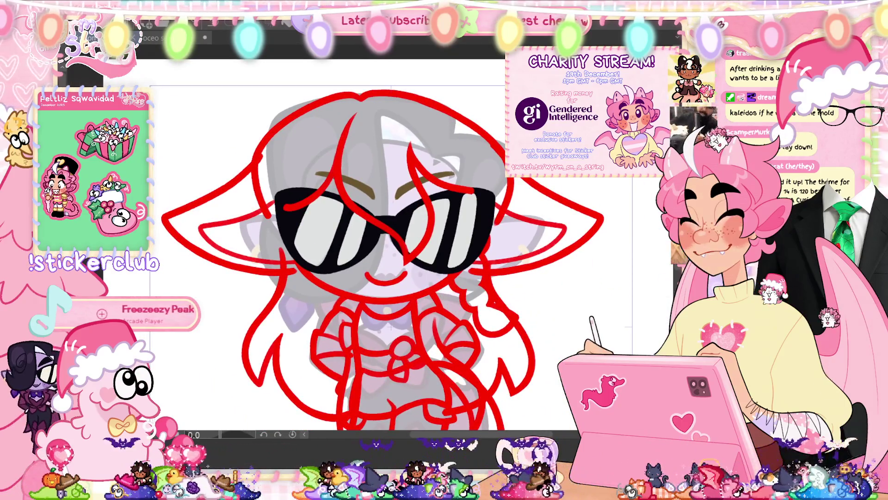
{"action": "scroll", "coordinate": [379, 250], "scroll_direction": "down", "scroll_amount": 2}
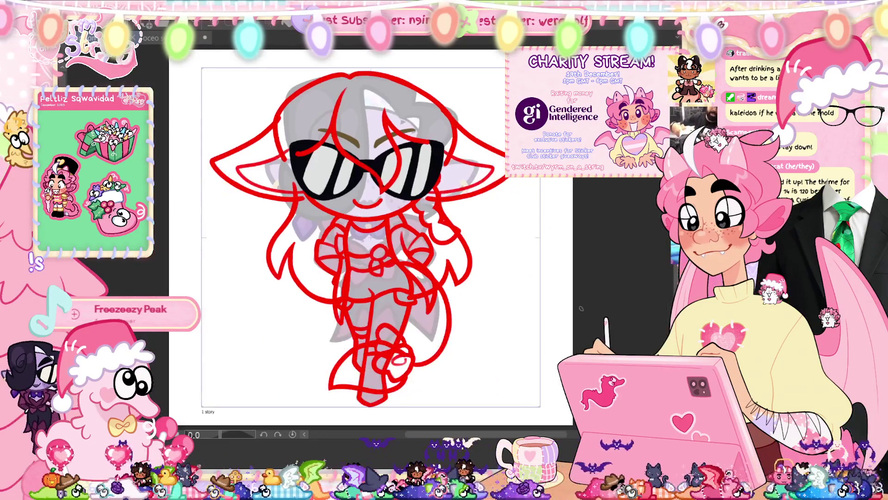
{"action": "key", "text": "ctrl+z"}
{"action": "key", "text": "ctrl+y"}
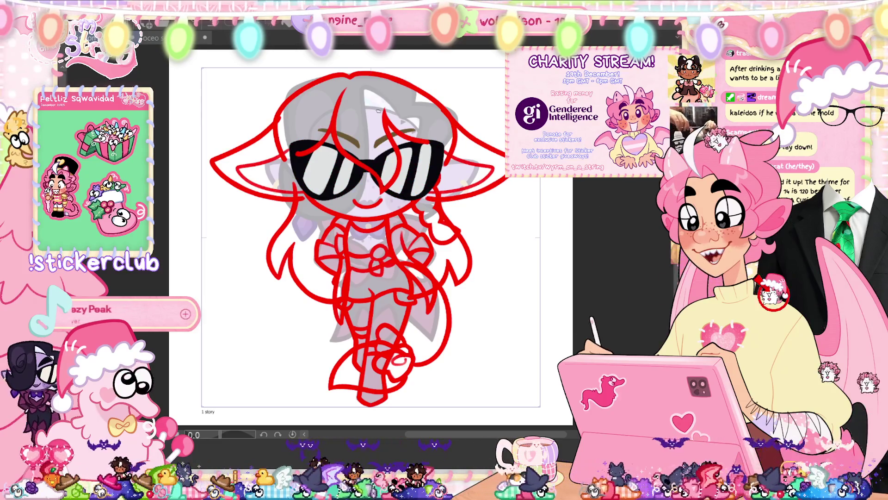
{"action": "scroll", "coordinate": [379, 111], "scroll_direction": "up", "scroll_amount": 3}
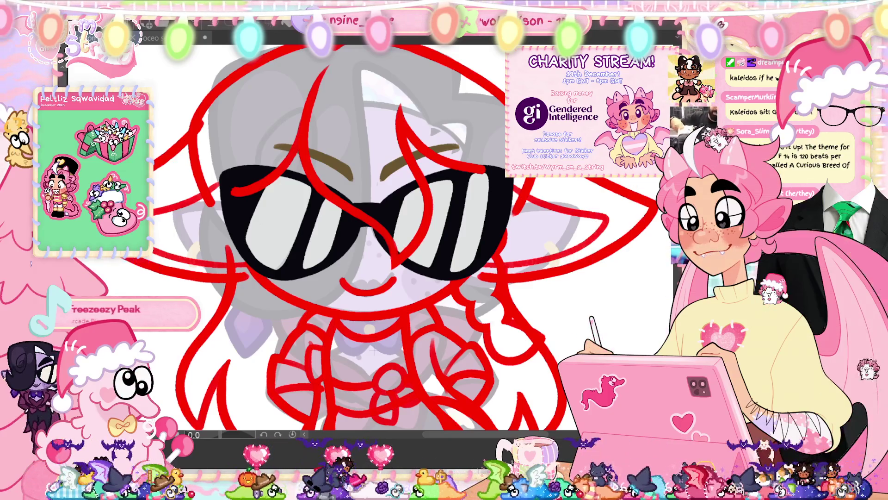
Step: Fit the page and hide and reshow the grey reference character to compare the lines
{"action": "key", "text": "ctrl+0"}
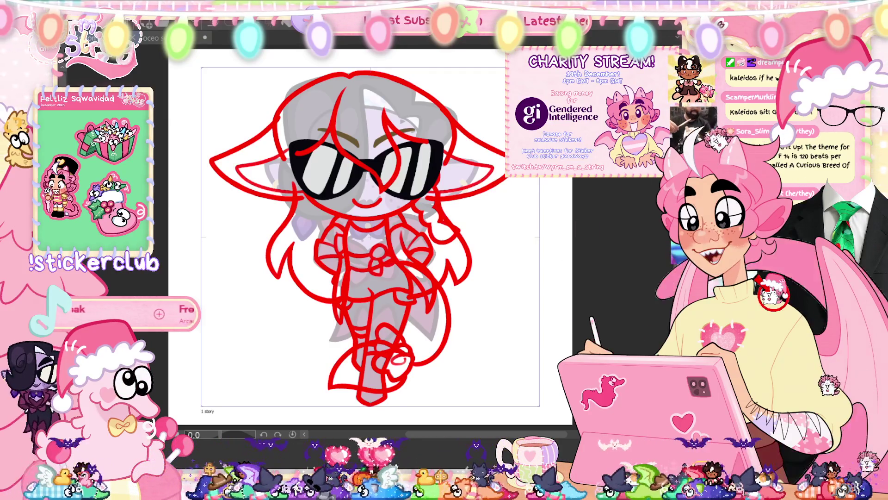
{"action": "key", "text": "ctrl+h"}
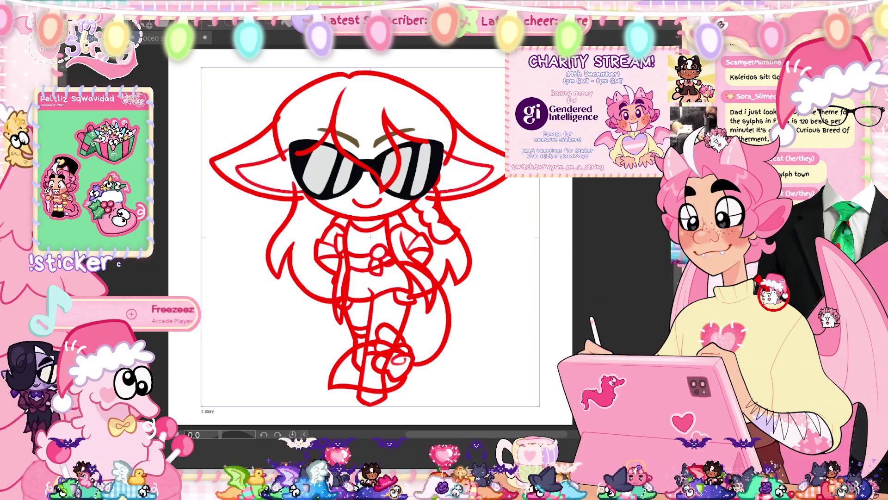
{"action": "key", "text": "ctrl+h"}
{"action": "key", "text": "ctrl+h"}
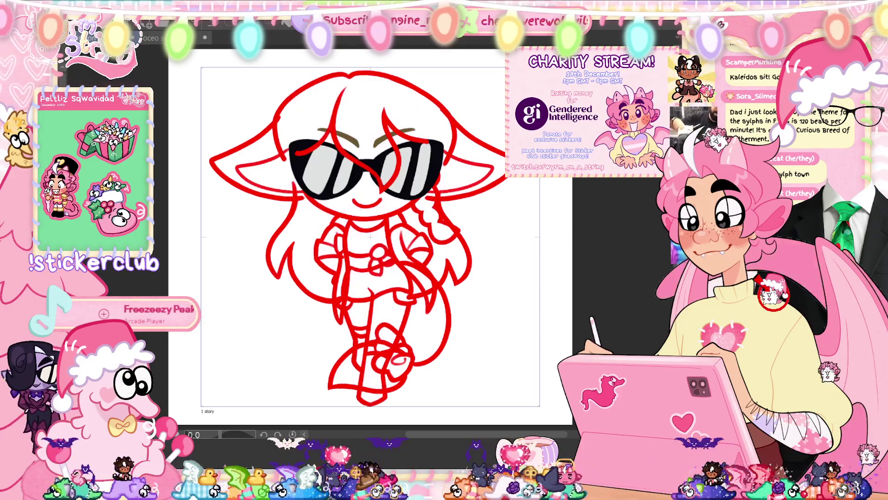
{"action": "key", "text": "ctrl+h"}
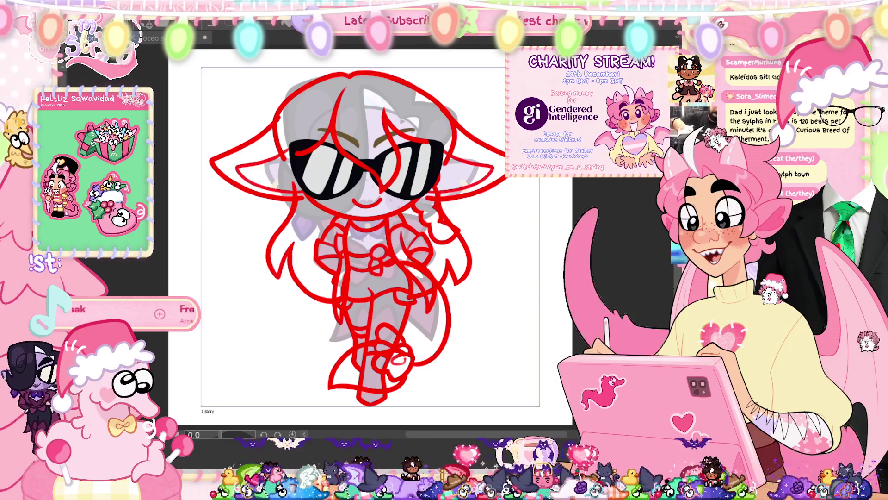
{"action": "scroll", "coordinate": [437, 266], "scroll_direction": "up", "scroll_amount": 2}
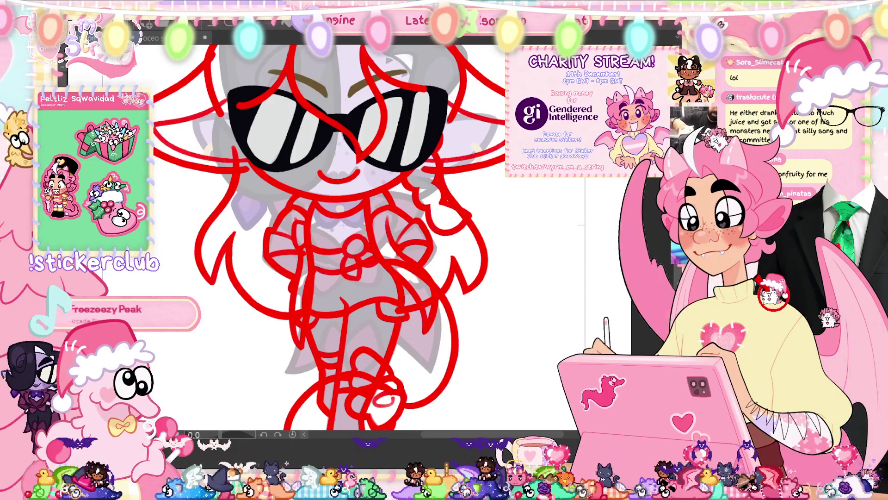
{"action": "scroll", "coordinate": [437, 263], "scroll_direction": "down", "scroll_amount": 2}
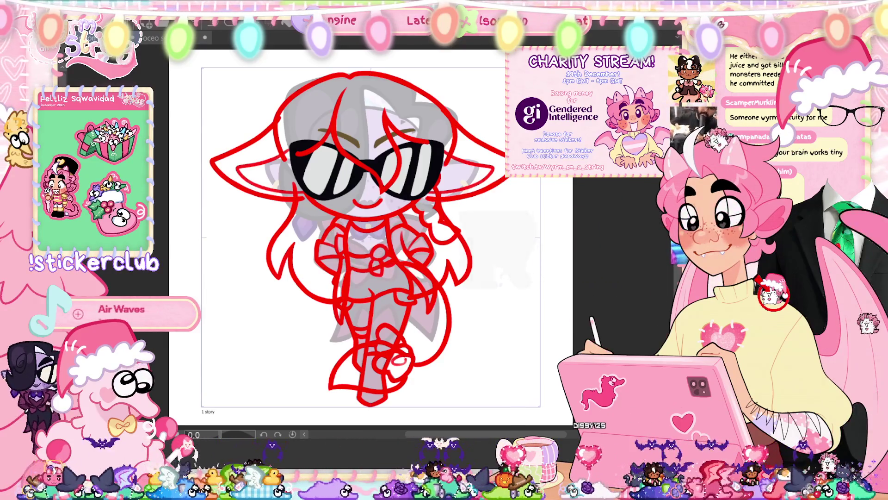
{"action": "key", "text": "ctrl+h"}
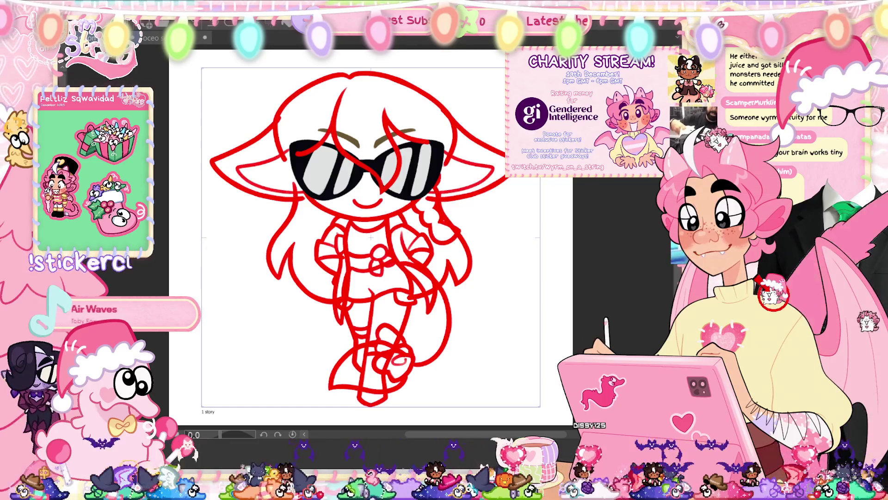
{"action": "key", "text": "ctrl+h"}
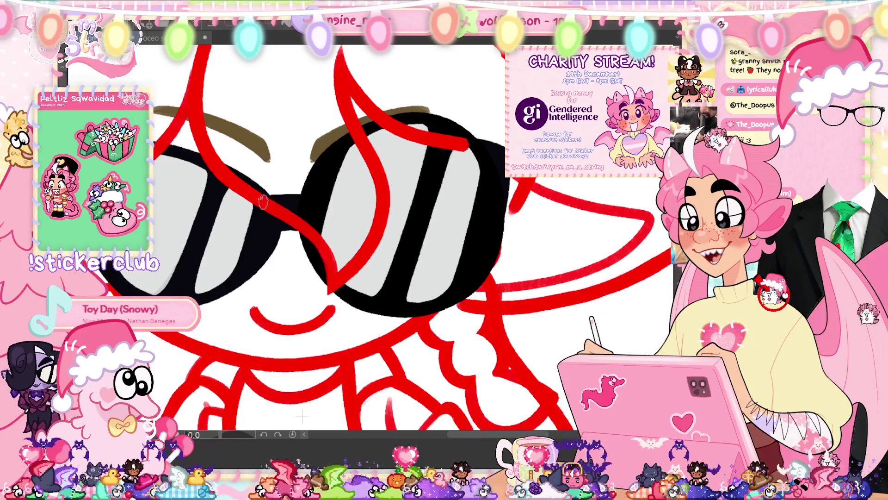
Step: Paint a green patch between the lenses and move a lens copy over the left lens
{"action": "mouse_move", "coordinate": [298, 197]}
{"action": "left_mouse_down"}
{"action": "mouse_move", "coordinate": [262, 203]}
{"action": "mouse_move", "coordinate": [298, 222]}
{"action": "mouse_move", "coordinate": [240, 228]}
{"action": "left_mouse_up"}
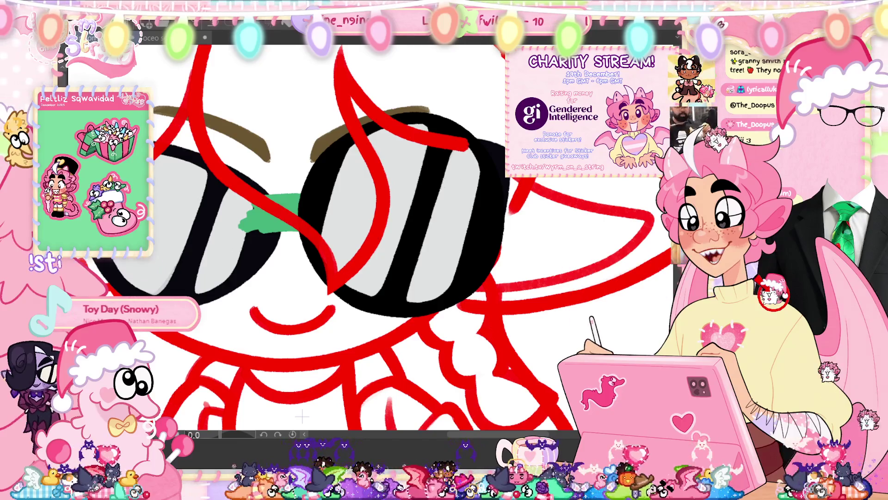
{"action": "key", "text": "ctrl+t"}
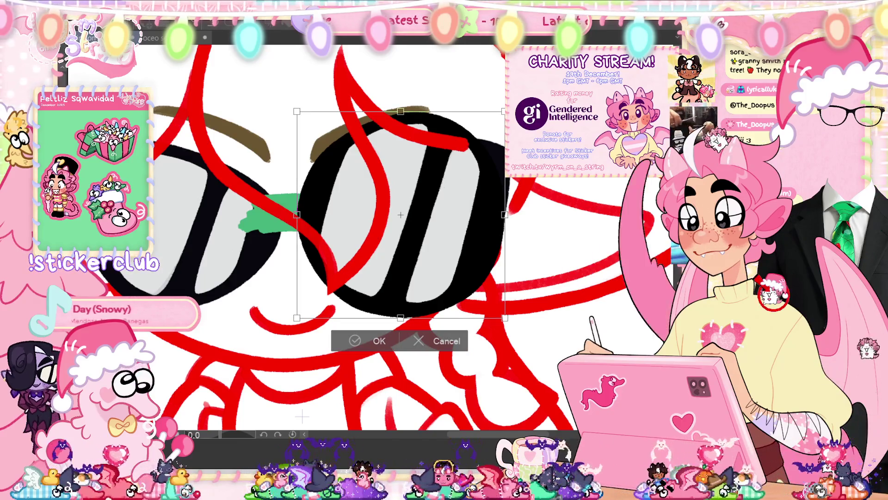
{"action": "key", "text": "Left"}
{"action": "key", "text": "Left"}
{"action": "key", "text": "Left"}
{"action": "left_click_drag", "start_coordinate": [336, 278], "coordinate": [227, 283]}
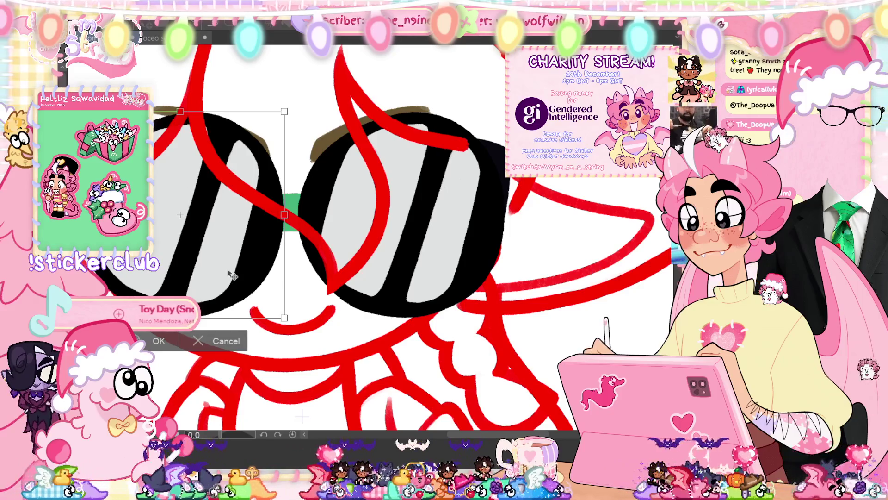
{"action": "left_click", "coordinate": [151, 341]}
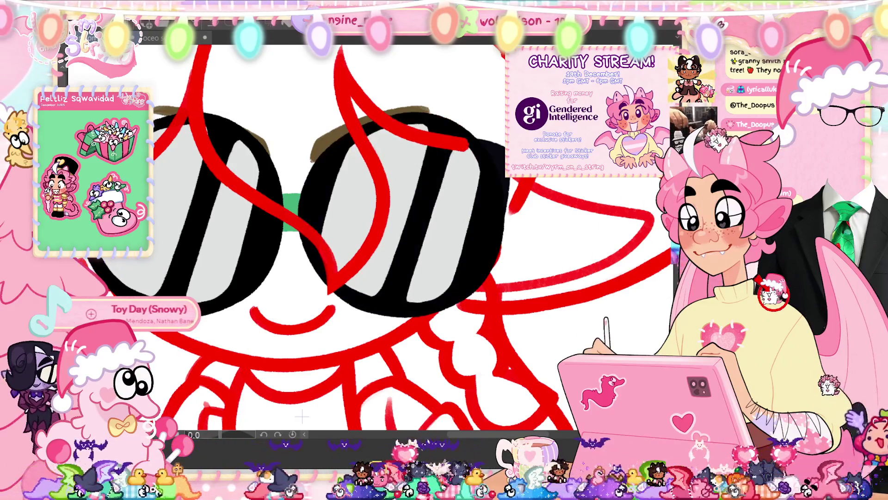
Step: Nudge the left lens up and right, then darken the lens bridge with Hue/Saturation/Luminosity
{"action": "key", "text": "ctrl+t"}
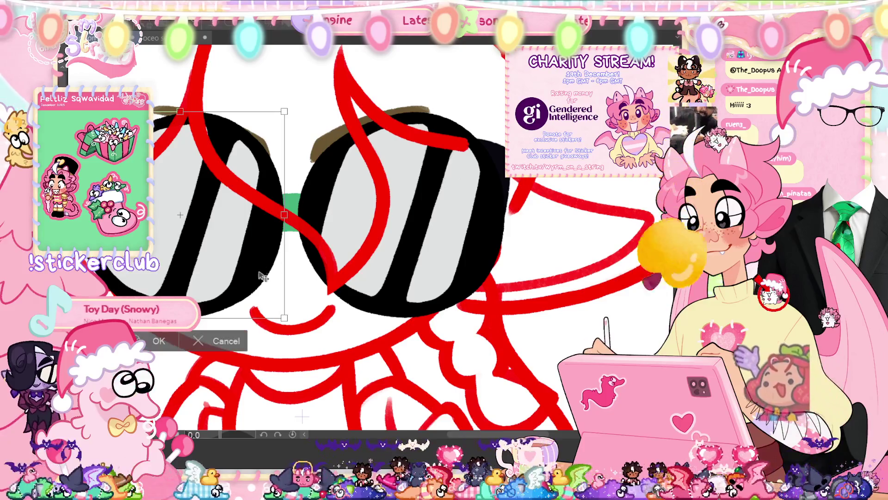
{"action": "mouse_move", "coordinate": [250, 274]}
{"action": "left_mouse_down"}
{"action": "mouse_move", "coordinate": [252, 258]}
{"action": "mouse_move", "coordinate": [333, 278]}
{"action": "mouse_move", "coordinate": [236, 350]}
{"action": "left_mouse_up"}
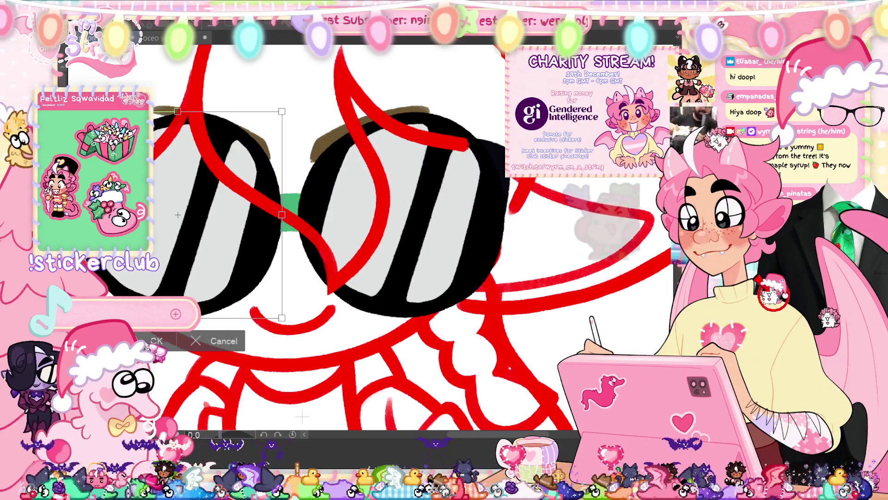
{"action": "key", "text": "Return"}
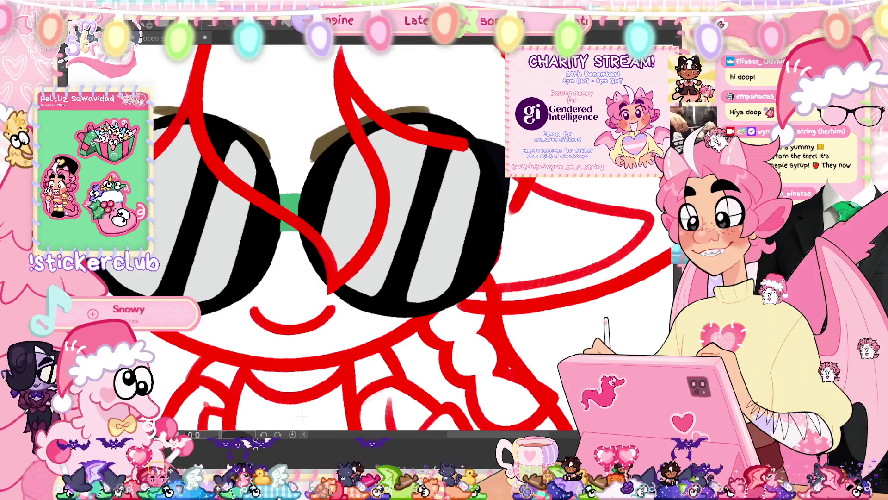
{"action": "key", "text": "ctrl+t"}
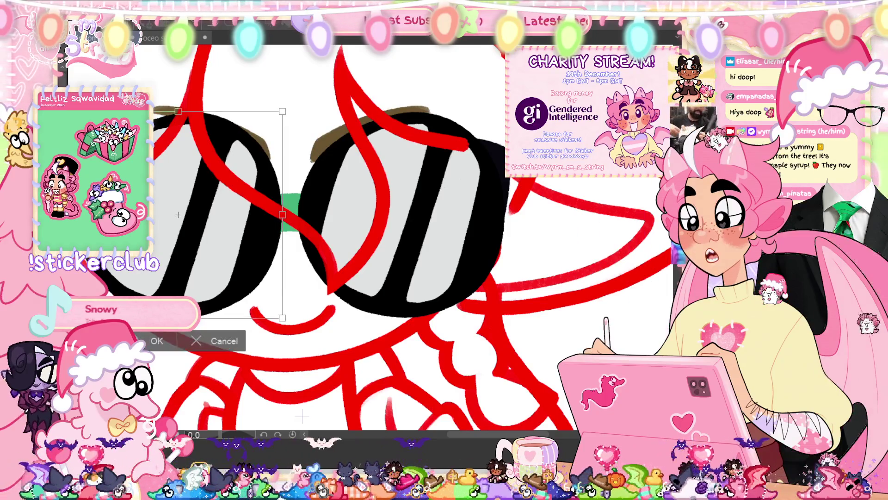
{"action": "key", "text": "Return"}
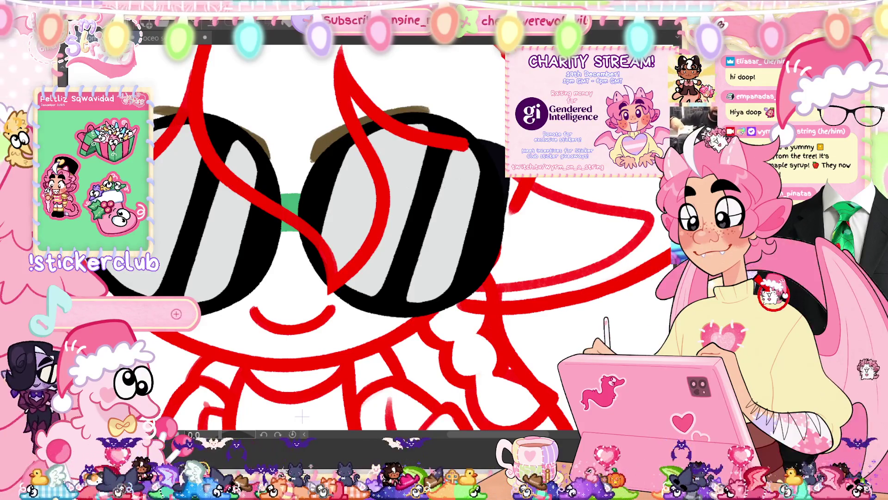
{"action": "key", "text": "ctrl+u"}
{"action": "left_click_drag", "start_coordinate": [361, 442], "coordinate": [287, 442]}
Step: Apply the black bridge and raise the brown eyebrows higher above the glasses
{"action": "left_click", "coordinate": [502, 338]}
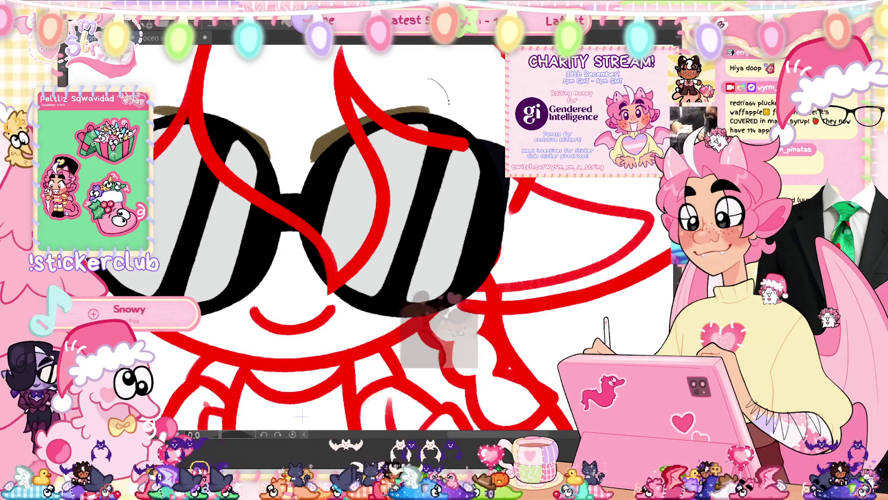
{"action": "left_click_drag", "start_coordinate": [428, 78], "coordinate": [254, 169]}
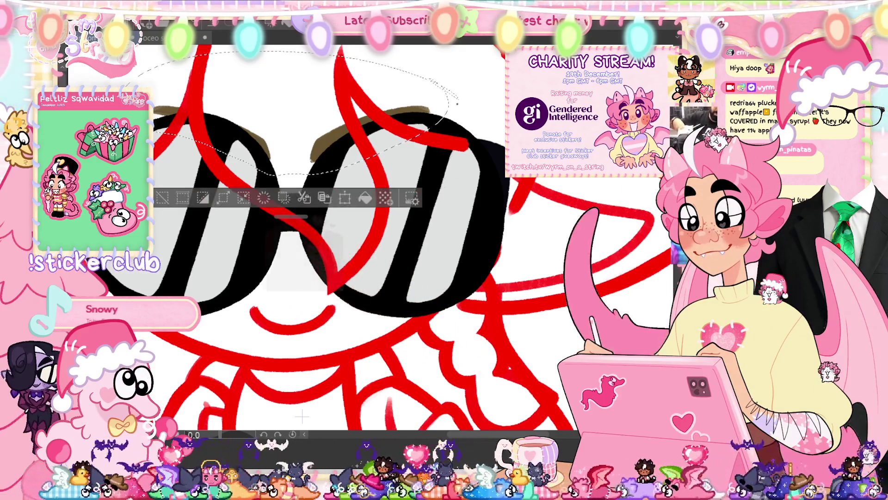
{"action": "key", "text": "ctrl+d"}
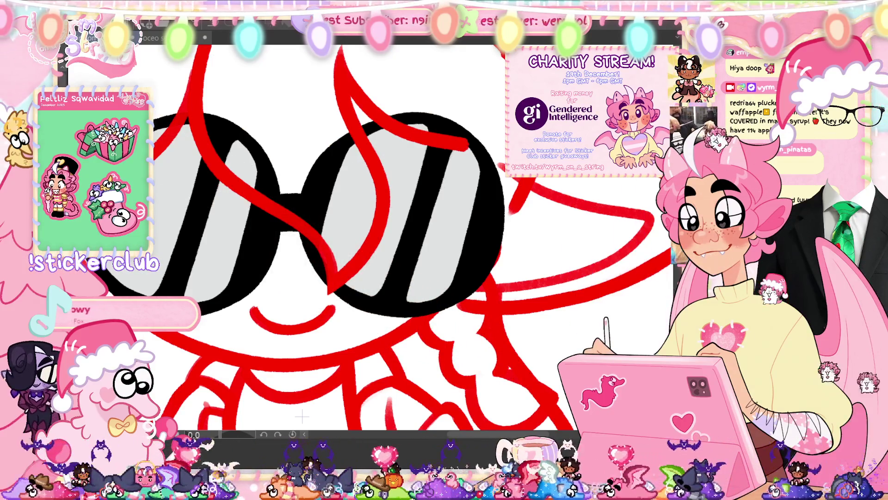
{"action": "key", "text": "ctrl+t"}
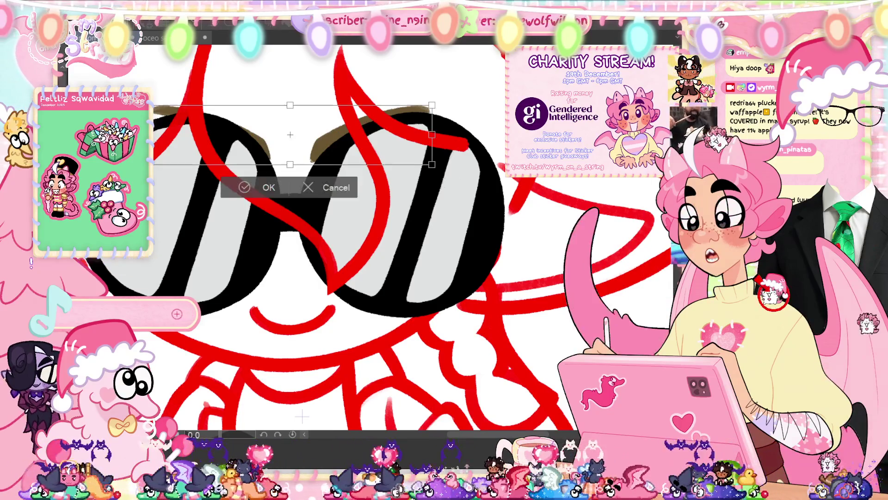
{"action": "key", "text": "Up"}
{"action": "key", "text": "Up"}
{"action": "key", "text": "Up"}
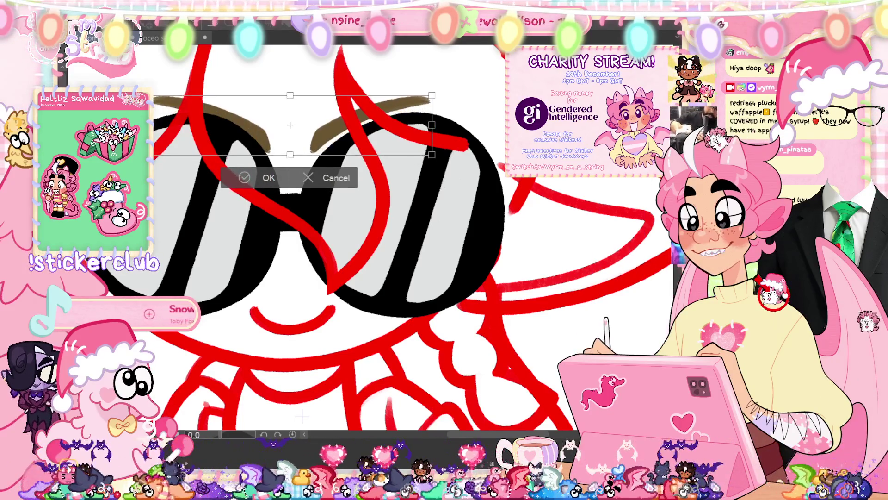
{"action": "key", "text": "Return"}
{"action": "key", "text": "ctrl+0"}
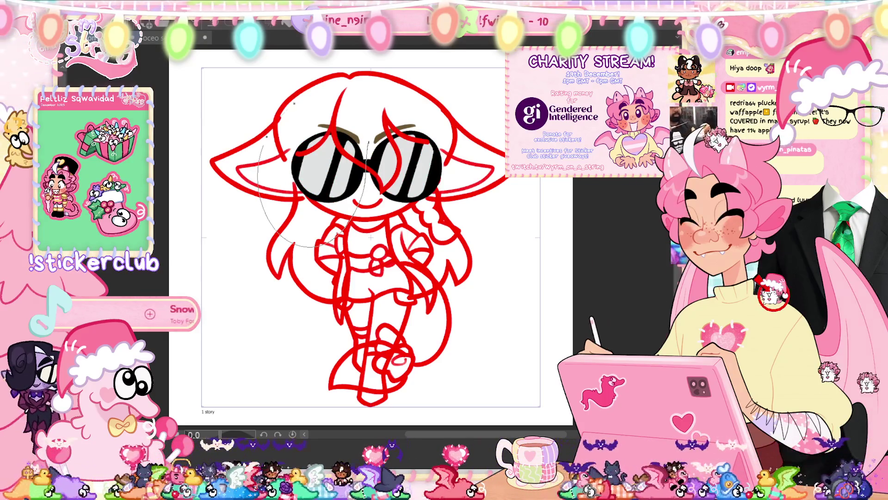
Step: Select the left side of the face and nudge the left lens region slightly right
{"action": "left_click_drag", "start_coordinate": [369, 88], "coordinate": [369, 245]}
{"action": "key", "text": "ctrl+t"}
{"action": "key", "text": "Left"}
{"action": "key", "text": "Left"}
{"action": "key", "text": "Left"}
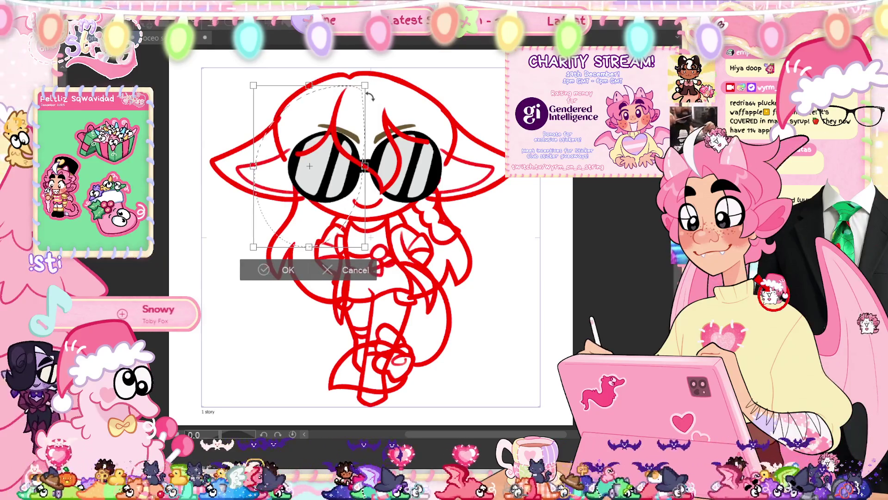
{"action": "key", "text": "Right"}
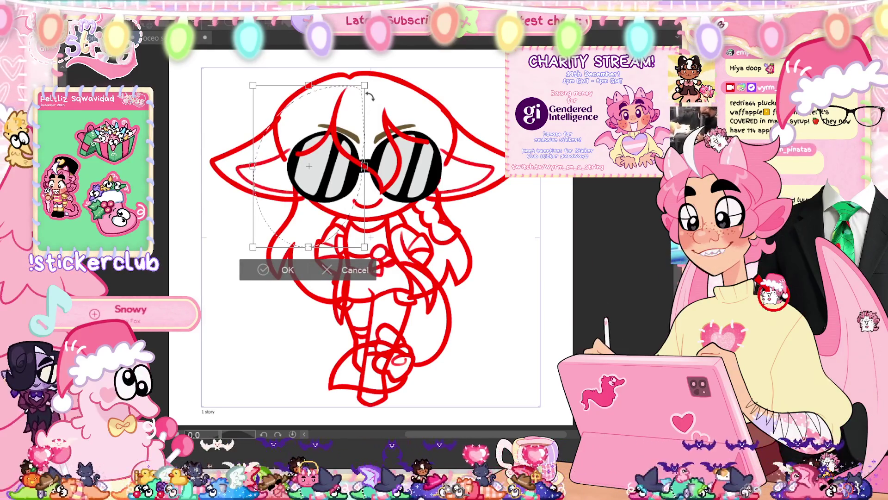
{"action": "key", "text": "Right"}
{"action": "key", "text": "Right"}
{"action": "key", "text": "Right"}
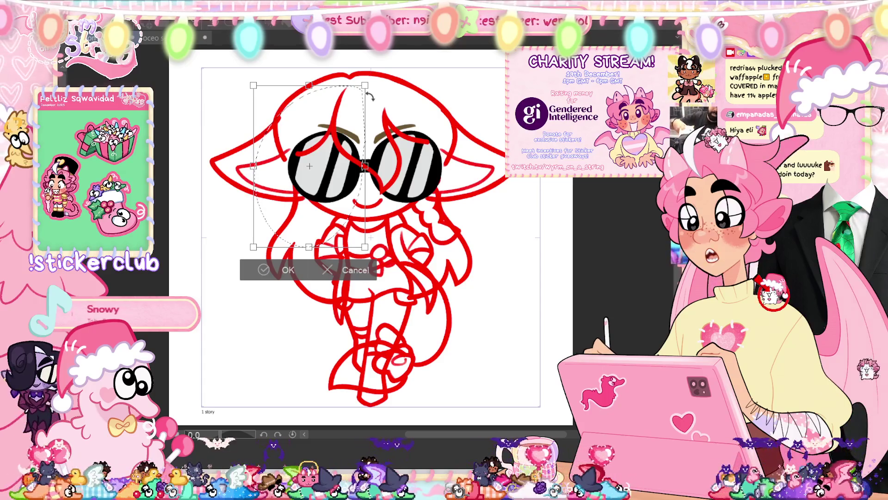
{"action": "left_click", "coordinate": [290, 272]}
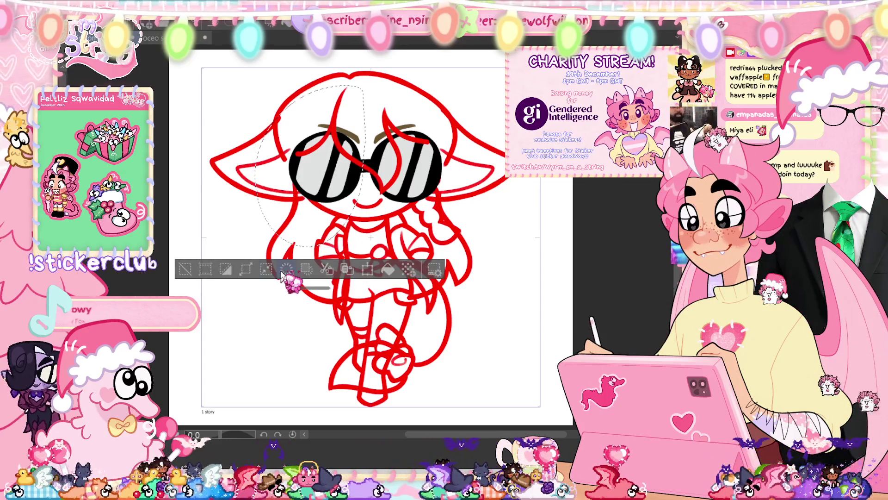
{"action": "key", "text": "ctrl+d"}
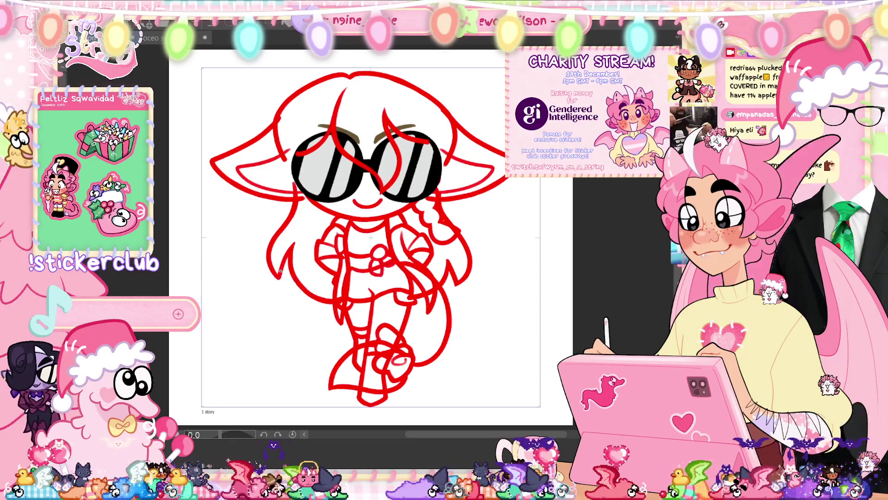
Step: In a mirrored view, re-transform the right side of the head around the glasses
{"action": "key", "text": "h"}
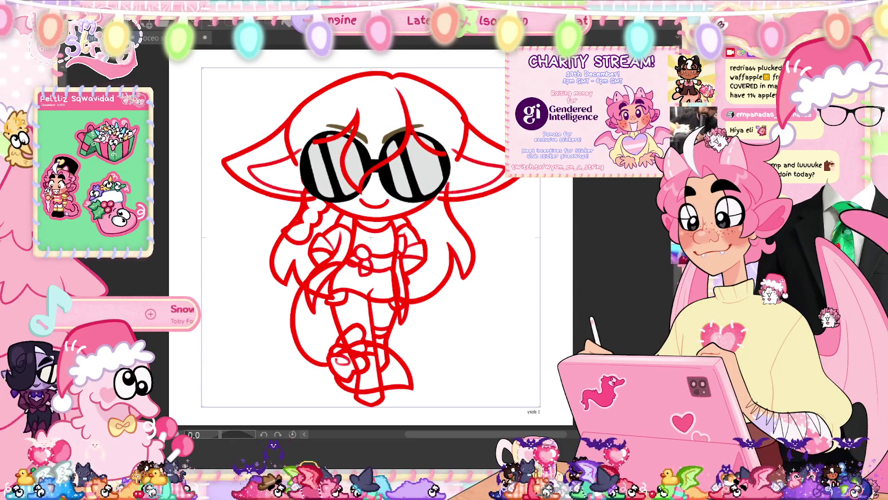
{"action": "left_click_drag", "start_coordinate": [384, 129], "coordinate": [384, 245]}
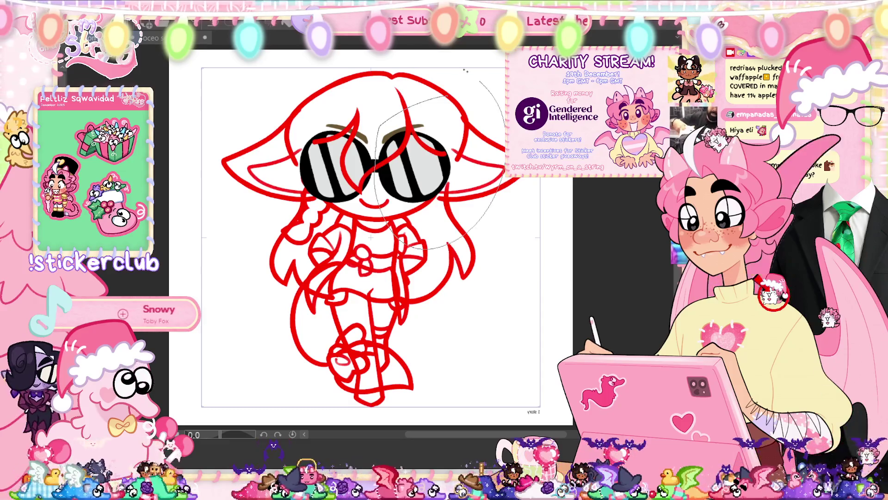
{"action": "key", "text": "ctrl+t"}
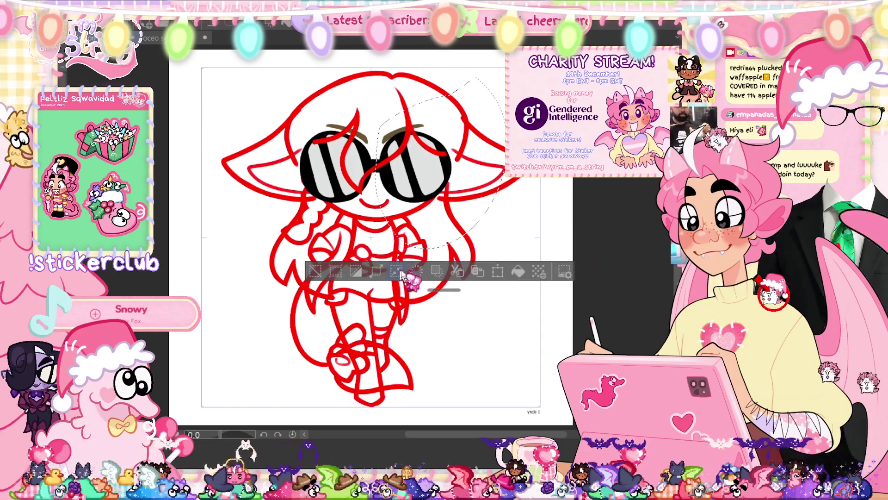
{"action": "key", "text": "Escape"}
{"action": "key", "text": "ctrl+d"}
{"action": "key", "text": "ctrl+t"}
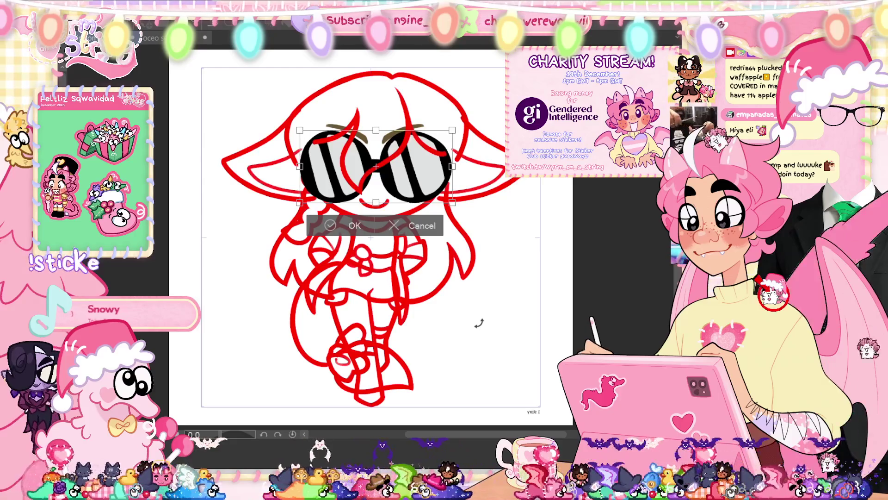
{"action": "left_click", "coordinate": [353, 225]}
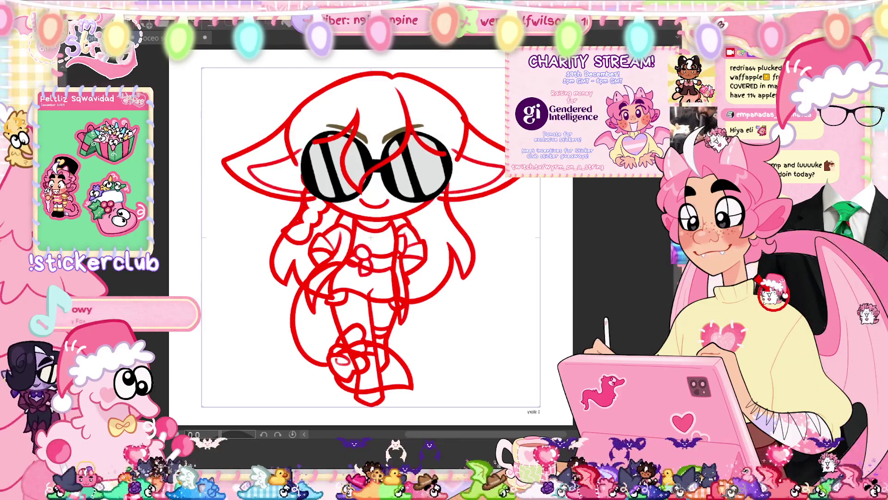
{"action": "key", "text": "h"}
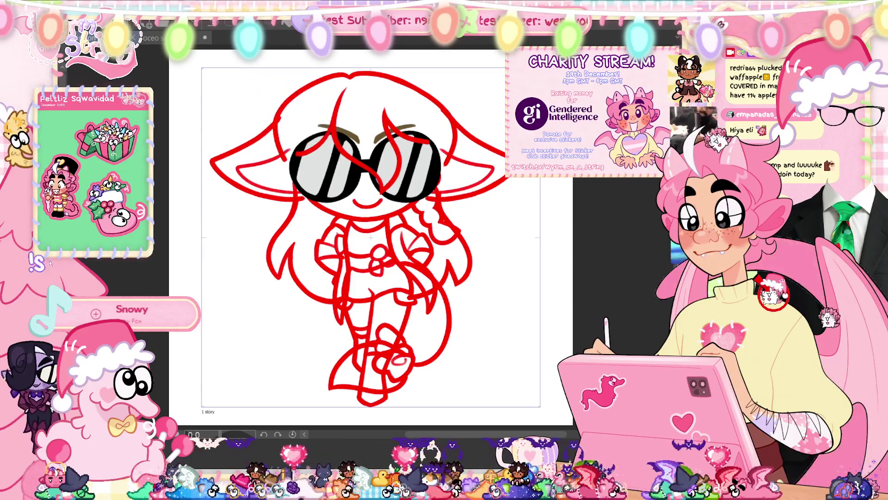
Step: Compare glasses versions with undo/redo, then delete the brown eyebrows
{"action": "key", "text": "ctrl+z"}
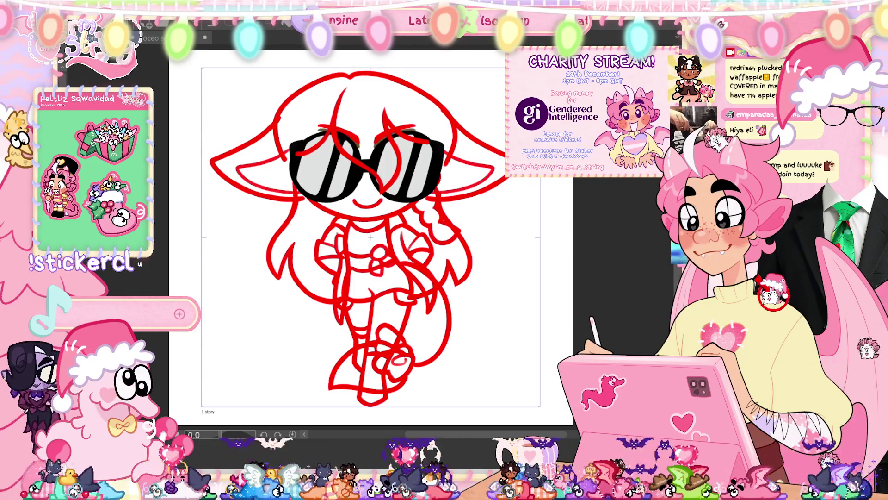
{"action": "key", "text": "ctrl+shift+z"}
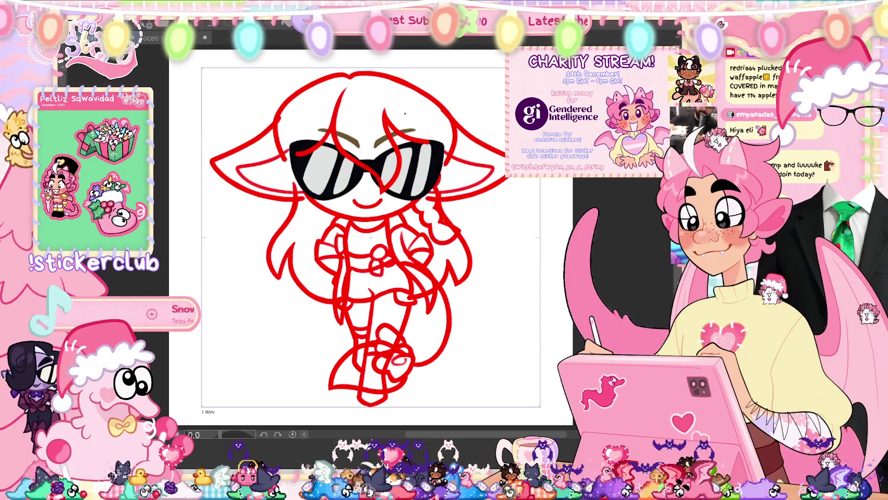
{"action": "mouse_move", "coordinate": [408, 115]}
{"action": "left_mouse_down"}
{"action": "mouse_move", "coordinate": [419, 138]}
{"action": "mouse_move", "coordinate": [314, 129]}
{"action": "left_mouse_up"}
{"action": "key", "text": "Delete"}
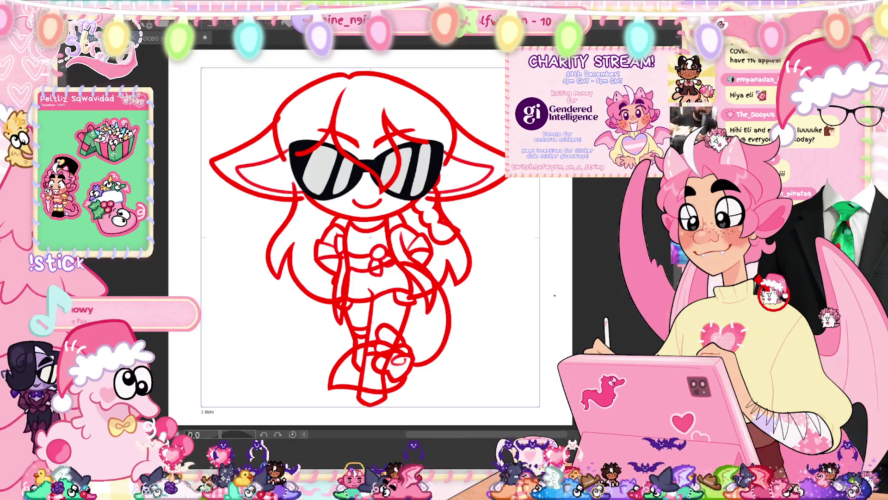
Step: Draw two red eyebrow strokes above the sunglasses, keeping the round lens version
{"action": "key", "text": "ctrl+z"}
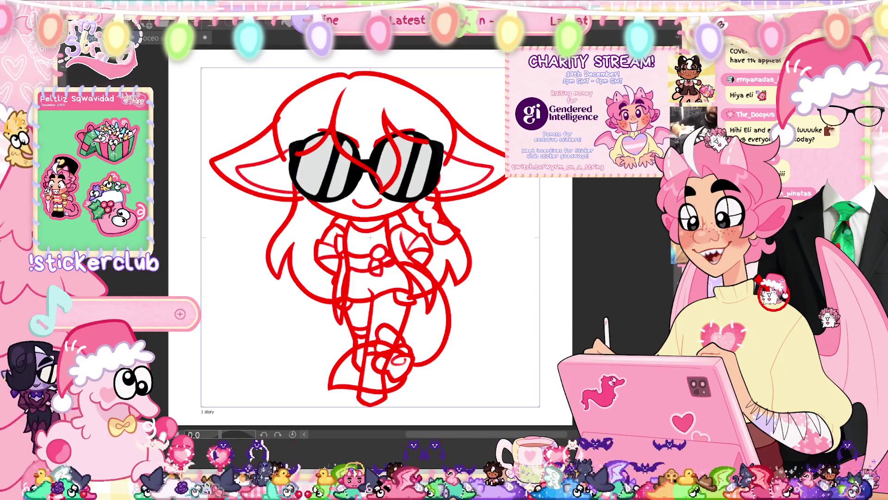
{"action": "left_click_drag", "start_coordinate": [319, 128], "coordinate": [359, 139]}
{"action": "left_click_drag", "start_coordinate": [375, 134], "coordinate": [414, 126]}
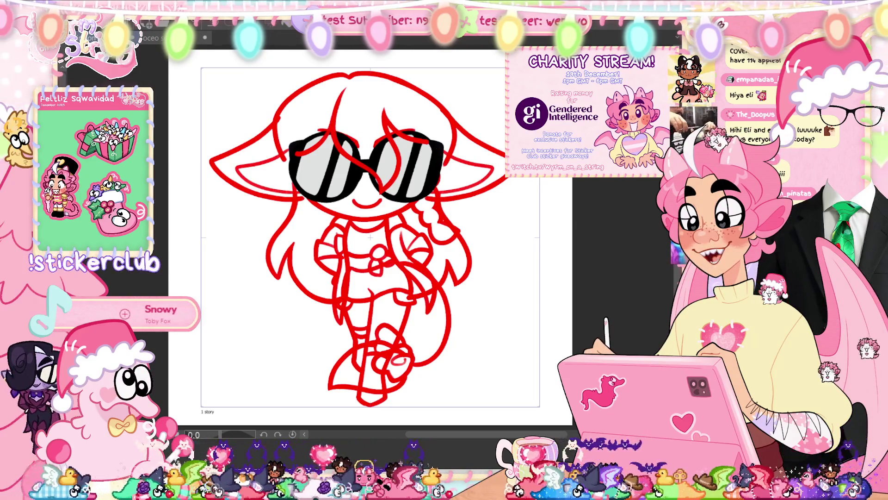
{"action": "key", "text": "ctrl+z"}
{"action": "key", "text": "ctrl+y"}
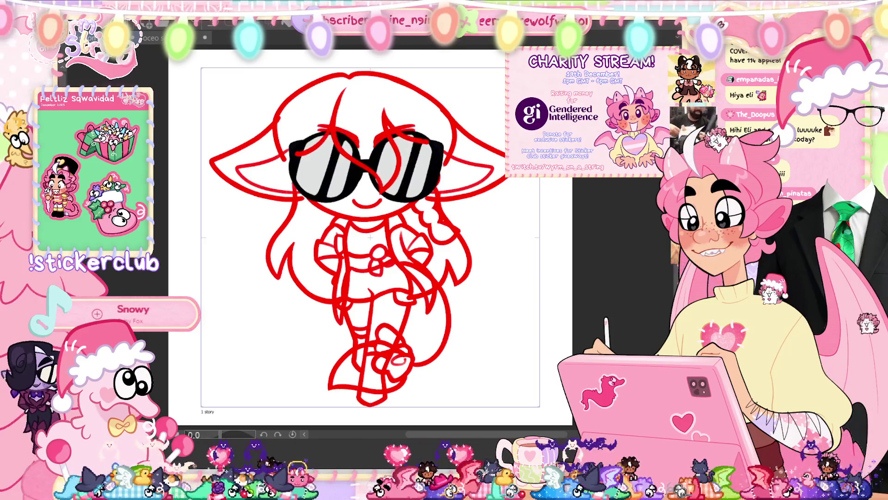
Step: Check proportions in a mirrored view, then adjust the sunglasses with Free Transform
{"action": "key", "text": "h"}
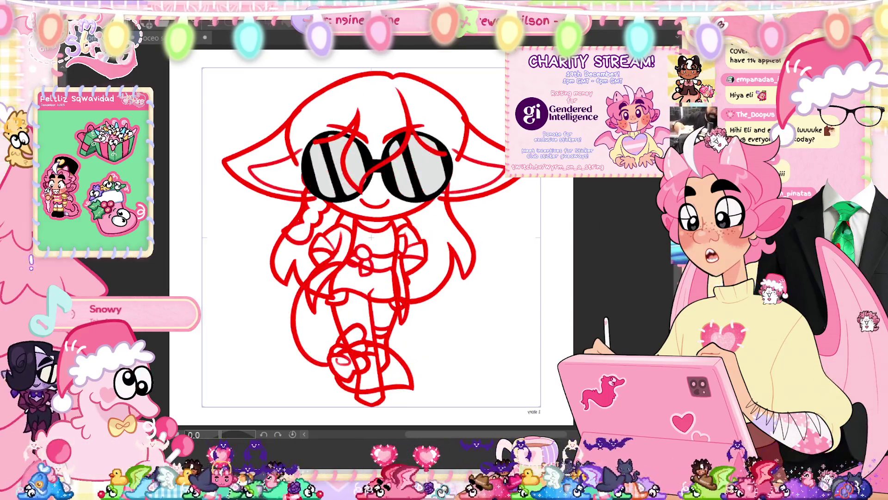
{"action": "key", "text": "h"}
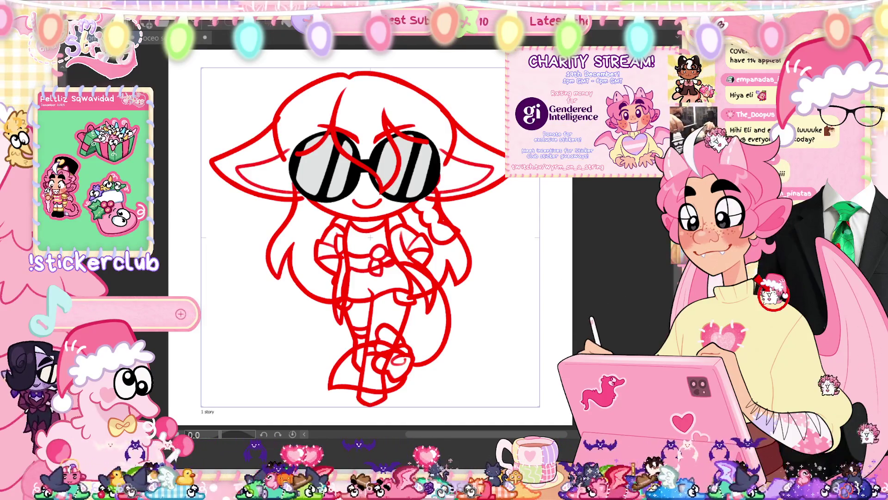
{"action": "key", "text": "ctrl+t"}
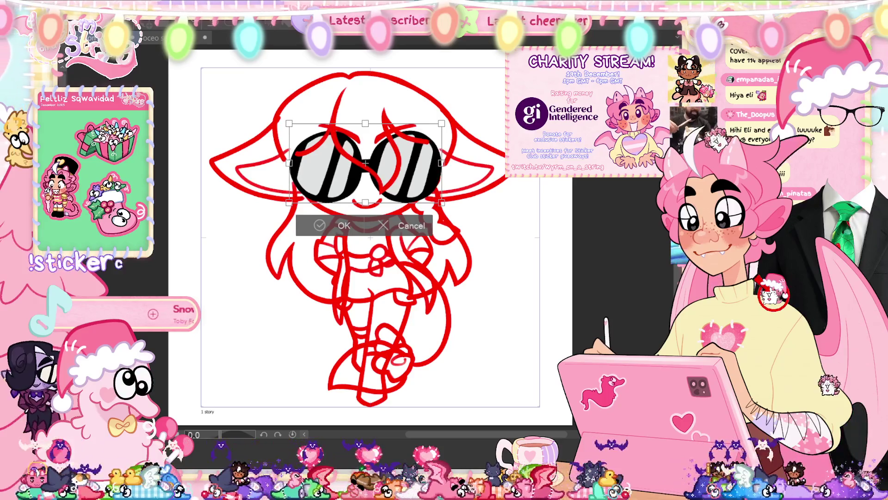
{"action": "key", "text": "Return"}
{"action": "key", "text": "ctrl+t"}
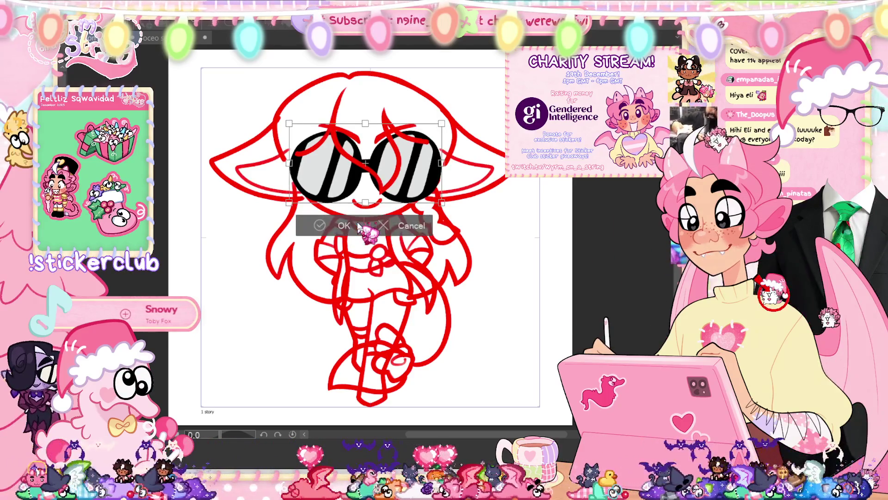
{"action": "left_click", "coordinate": [359, 225]}
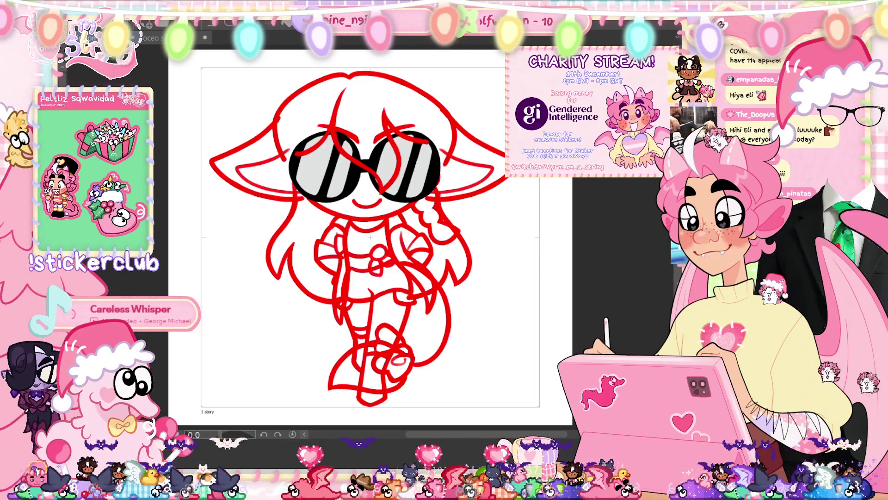
Step: Refine the sunglasses' position with repeated transforms, checking them in the flipped view
{"action": "key", "text": "ctrl+t"}
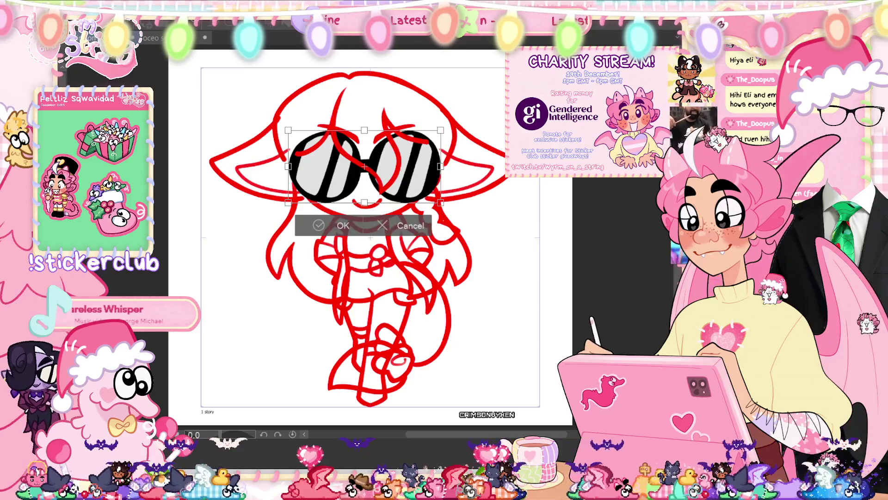
{"action": "left_click", "coordinate": [345, 227]}
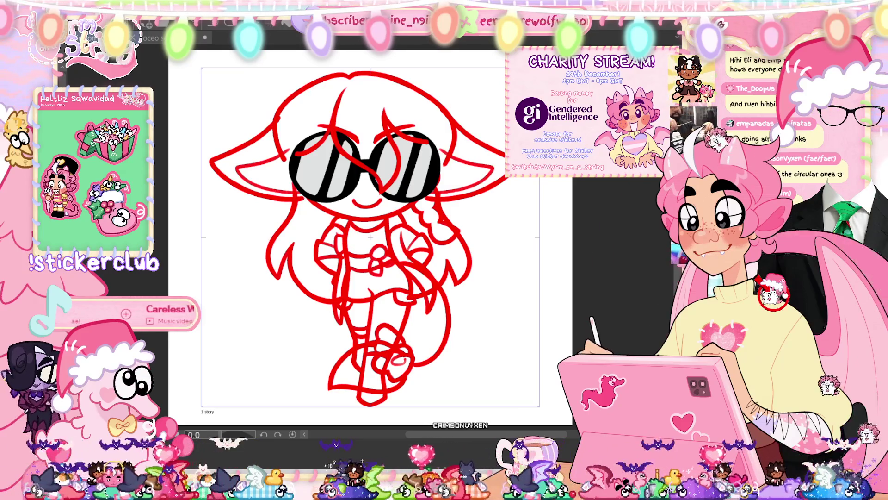
{"action": "key", "text": "ctrl+t"}
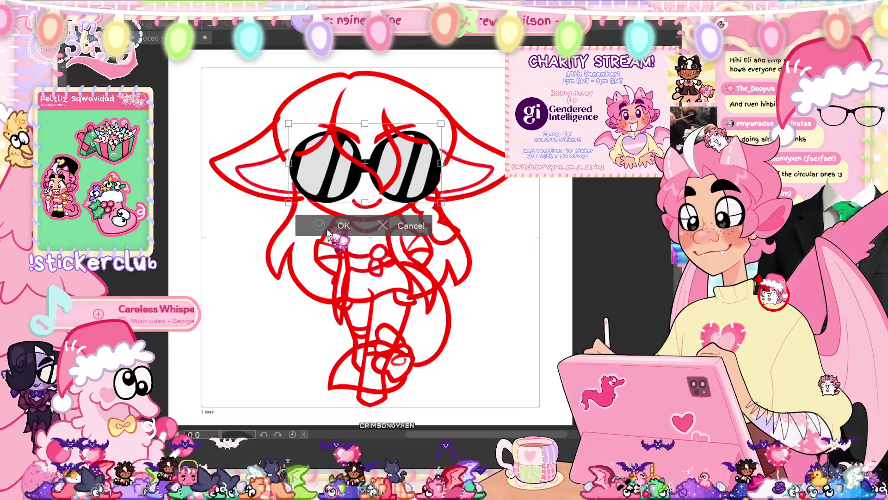
{"action": "left_click", "coordinate": [333, 229]}
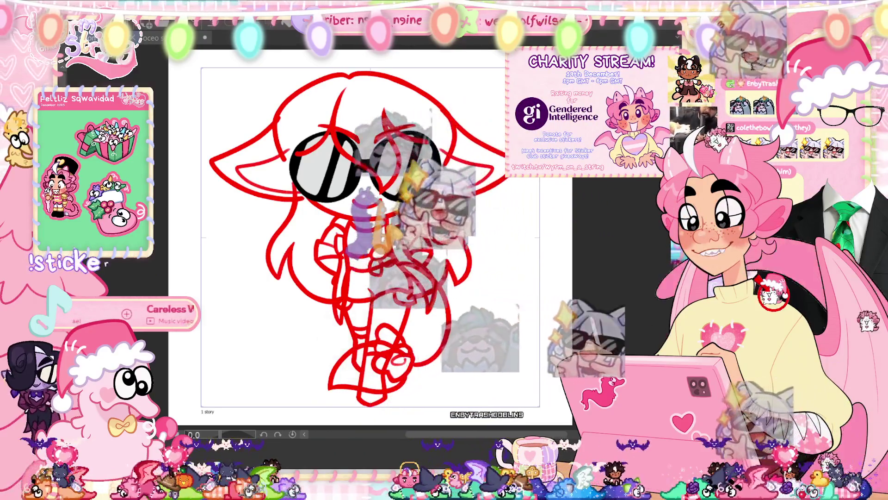
{"action": "key", "text": "h"}
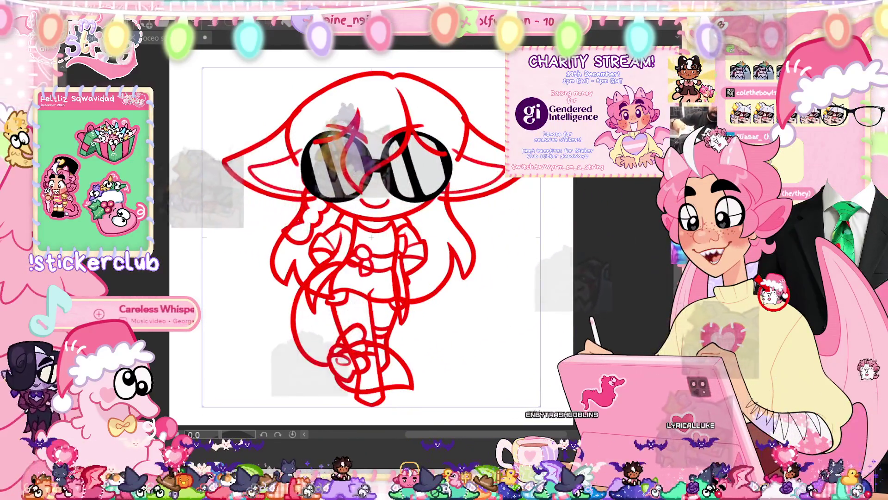
{"action": "key", "text": "h"}
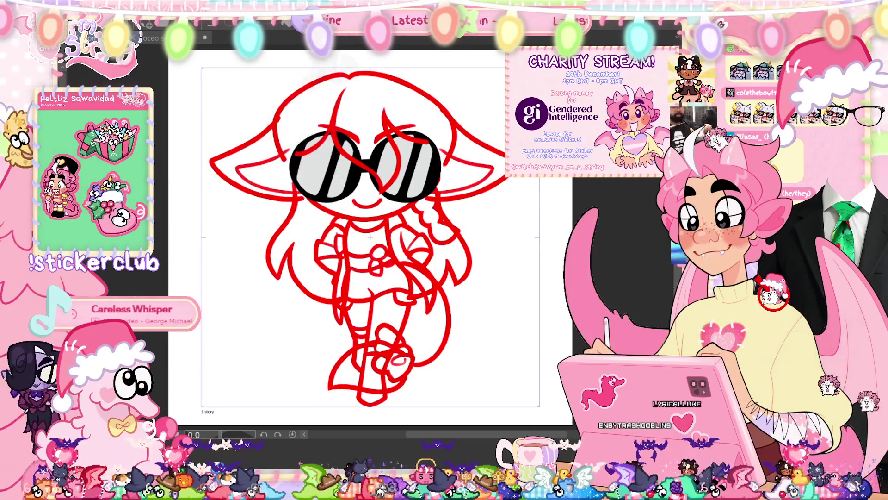
{"action": "key", "text": "ctrl+t"}
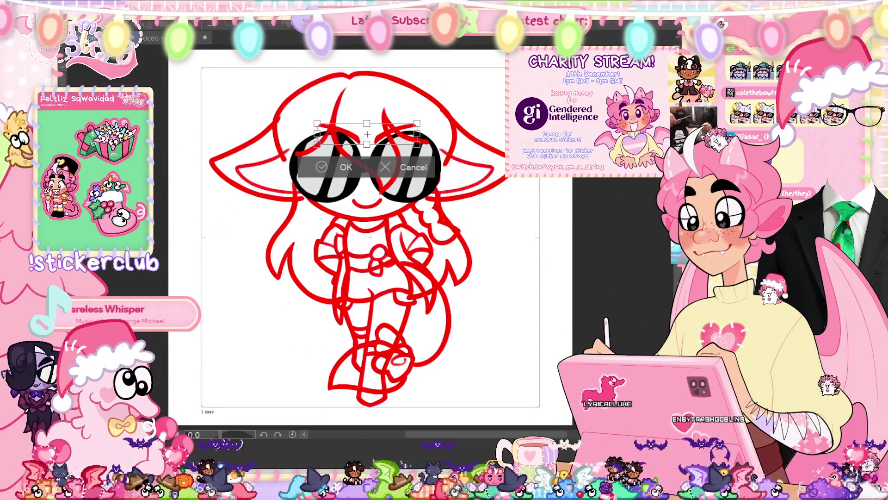
{"action": "key", "text": "Return"}
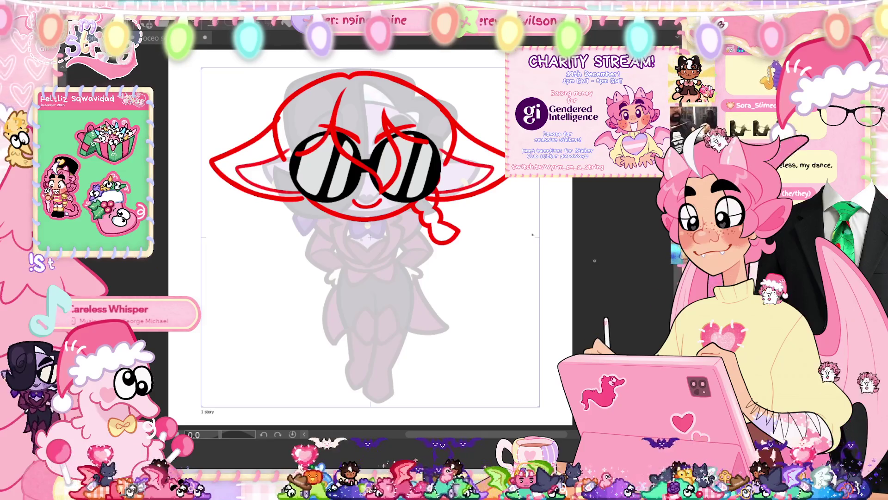
Step: Move the red head sketch slightly down with Free Transform, then bring the red body lines back
{"action": "key", "text": "ctrl+t"}
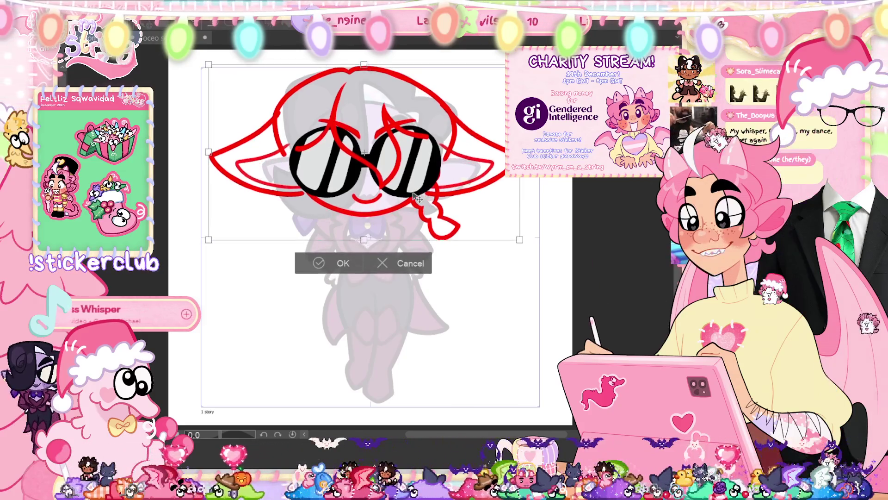
{"action": "scroll", "coordinate": [351, 68], "scroll_direction": "up", "scroll_amount": 3}
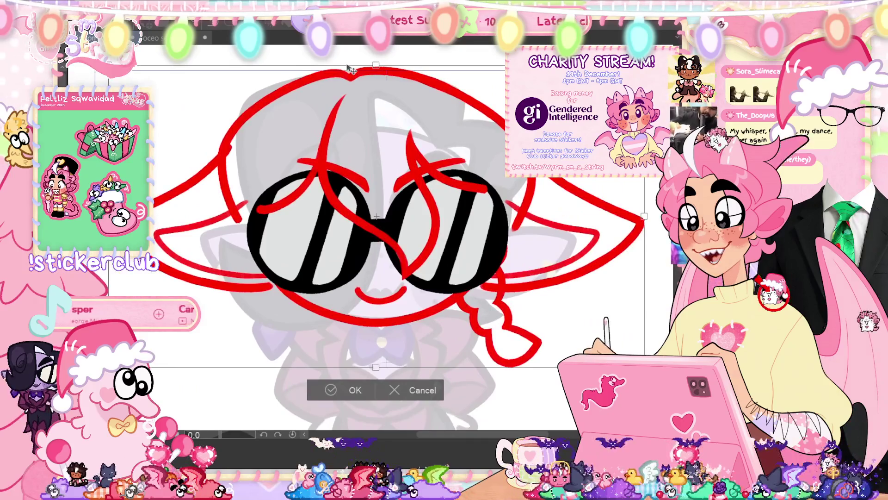
{"action": "left_click_drag", "start_coordinate": [350, 68], "coordinate": [350, 73]}
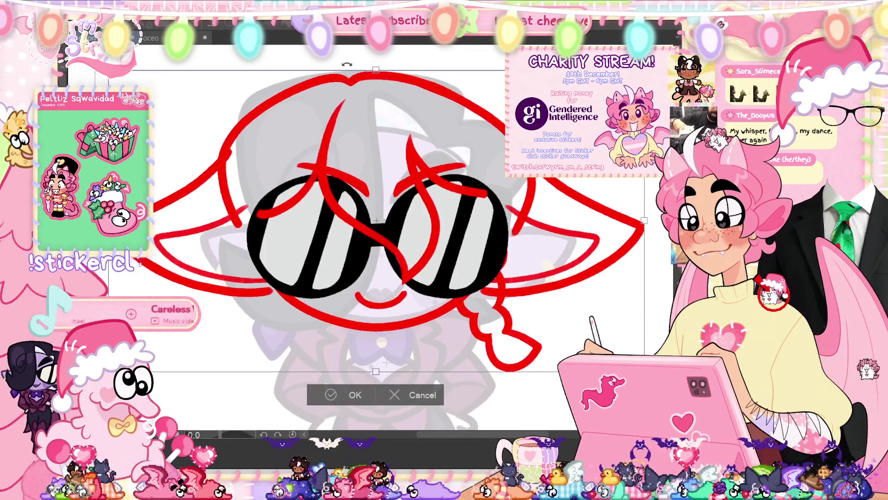
{"action": "left_click", "coordinate": [330, 394]}
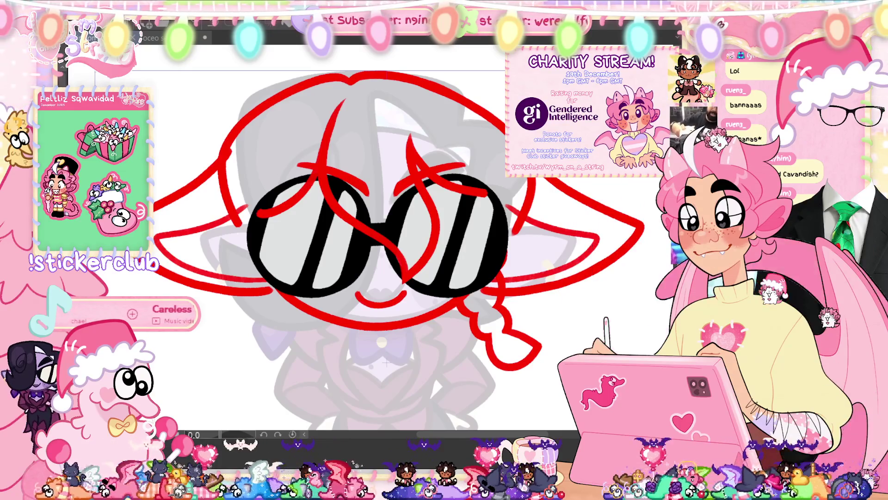
{"action": "key", "text": "ctrl+z"}
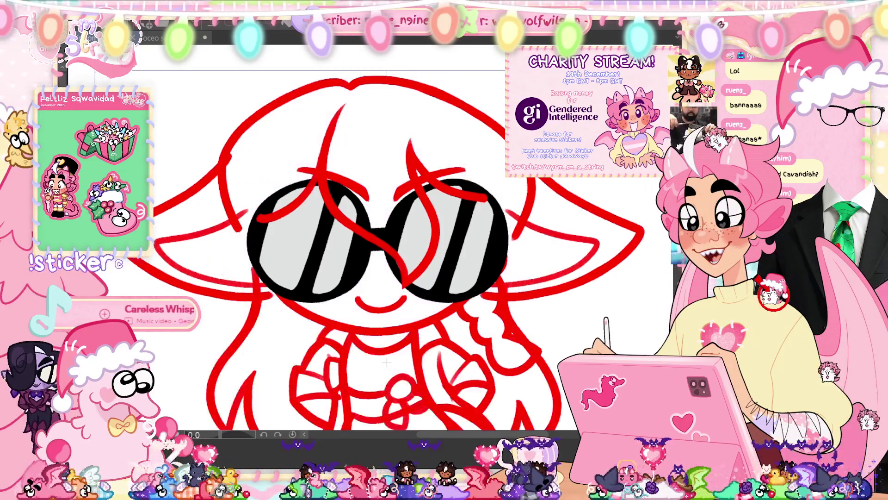
Step: Fit the figure, compare the left ear stroke with undo/redo, then hide the red body lines
{"action": "key", "text": "ctrl+0"}
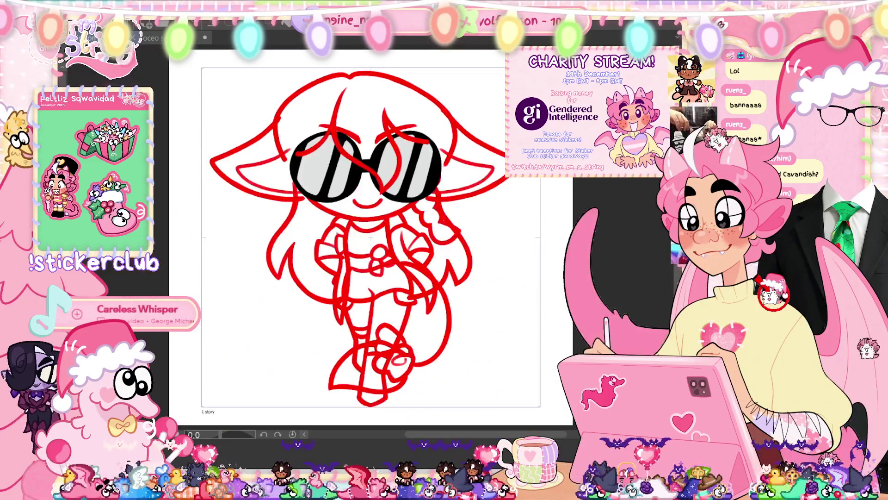
{"action": "key", "text": "ctrl+z"}
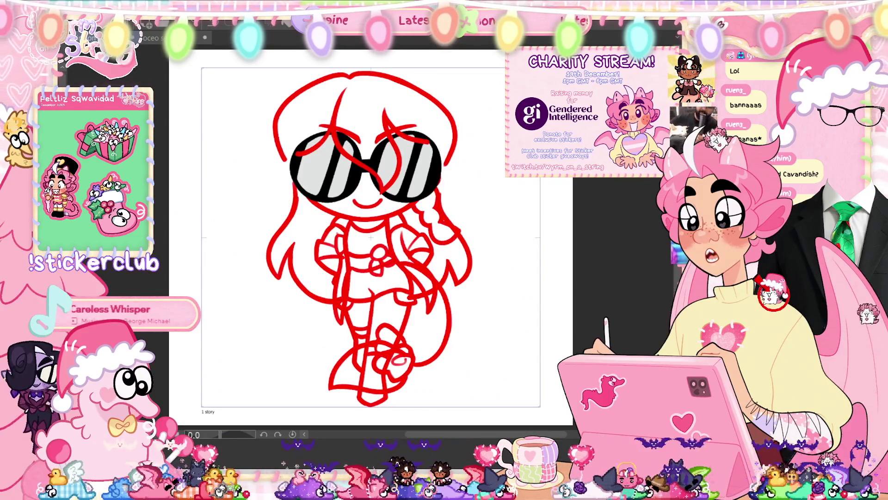
{"action": "key", "text": "ctrl+y"}
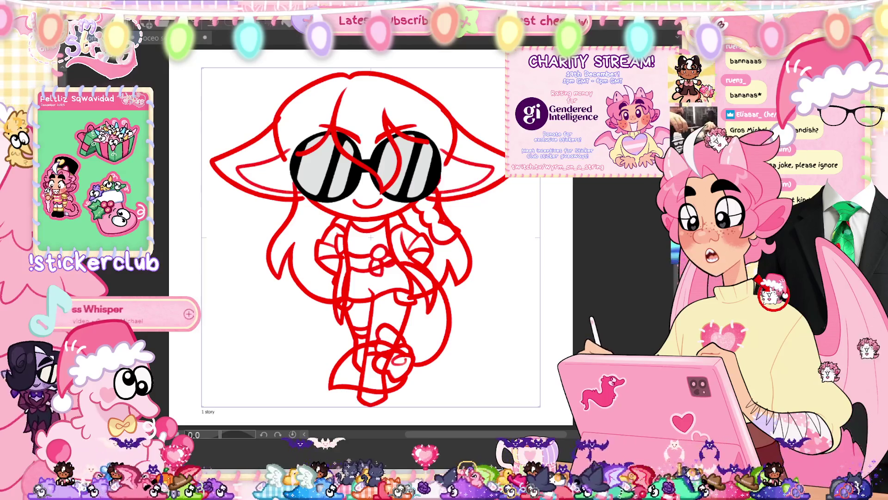
{"action": "key", "text": "ctrl+z"}
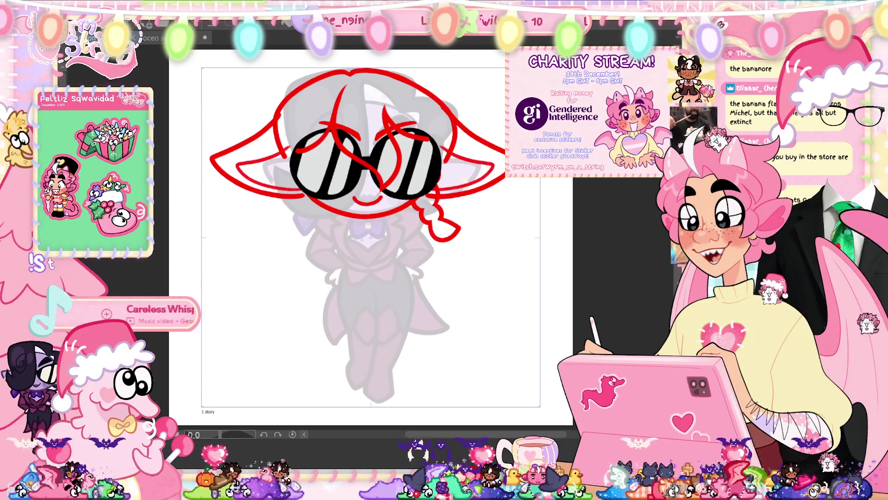
Step: Draw a red hair strand curving past the glasses' bridge, replacing a first vertical attempt
{"action": "scroll", "coordinate": [370, 119], "scroll_direction": "up", "scroll_amount": 3}
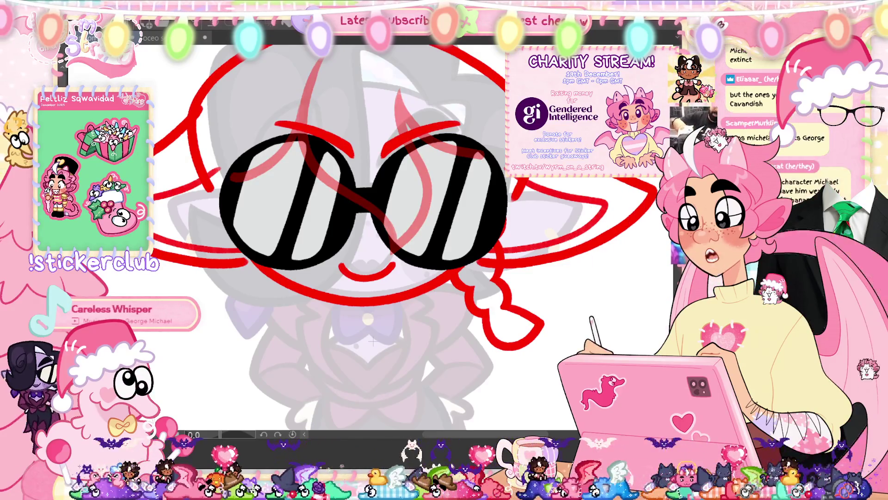
{"action": "scroll", "coordinate": [432, 219], "scroll_direction": "up", "scroll_amount": 3}
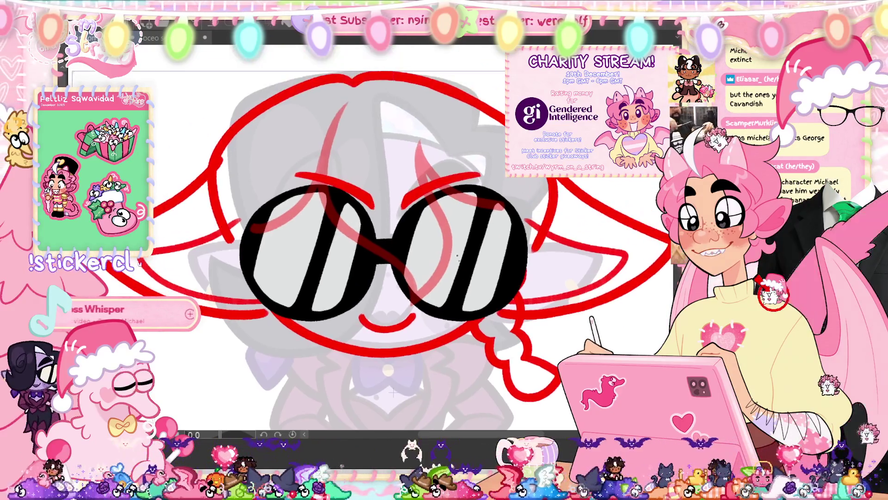
{"action": "left_click_drag", "start_coordinate": [332, 133], "coordinate": [331, 221]}
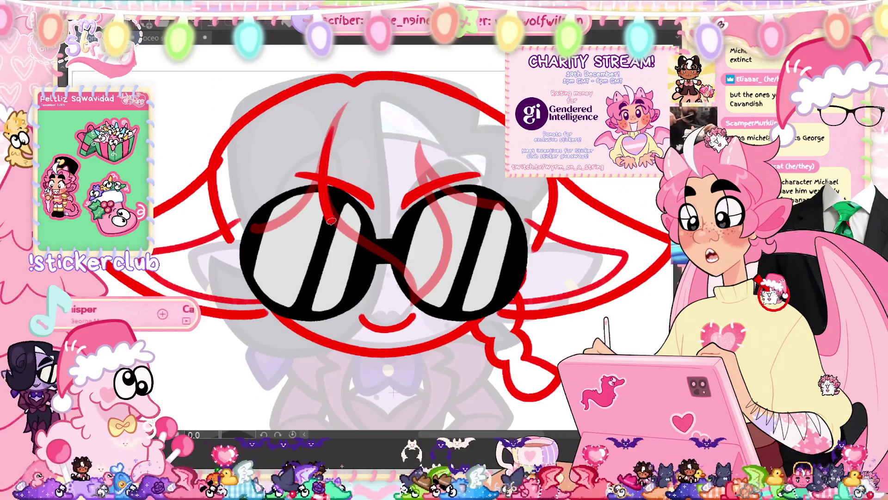
{"action": "key", "text": "ctrl+z"}
{"action": "key", "text": "ctrl+z"}
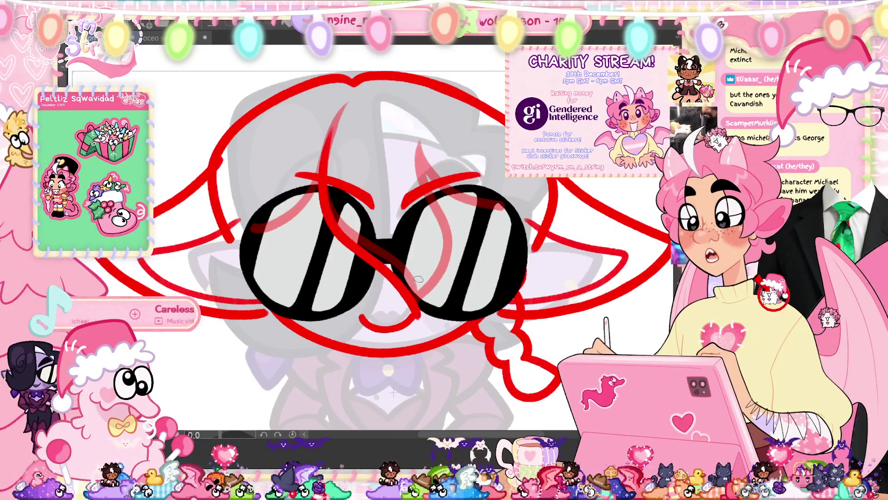
{"action": "mouse_move", "coordinate": [430, 192]}
{"action": "left_mouse_down"}
{"action": "mouse_move", "coordinate": [438, 234]}
{"action": "mouse_move", "coordinate": [425, 290]}
{"action": "left_mouse_up"}
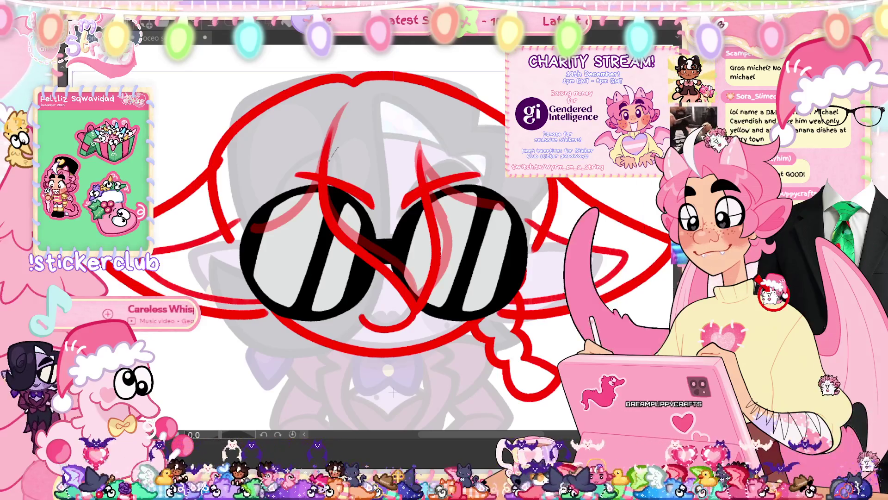
Step: Sketch a thin grey guide oval over the glasses, then remove it
{"action": "mouse_move", "coordinate": [337, 148]}
{"action": "left_mouse_down"}
{"action": "mouse_move", "coordinate": [318, 269]}
{"action": "mouse_move", "coordinate": [435, 328]}
{"action": "mouse_move", "coordinate": [421, 183]}
{"action": "left_mouse_up"}
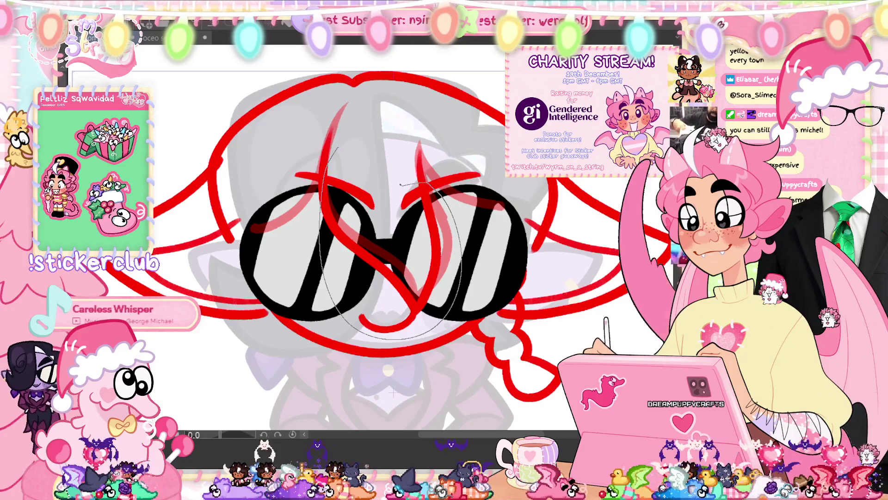
{"action": "key", "text": "ctrl+z"}
{"action": "key", "text": "ctrl+z"}
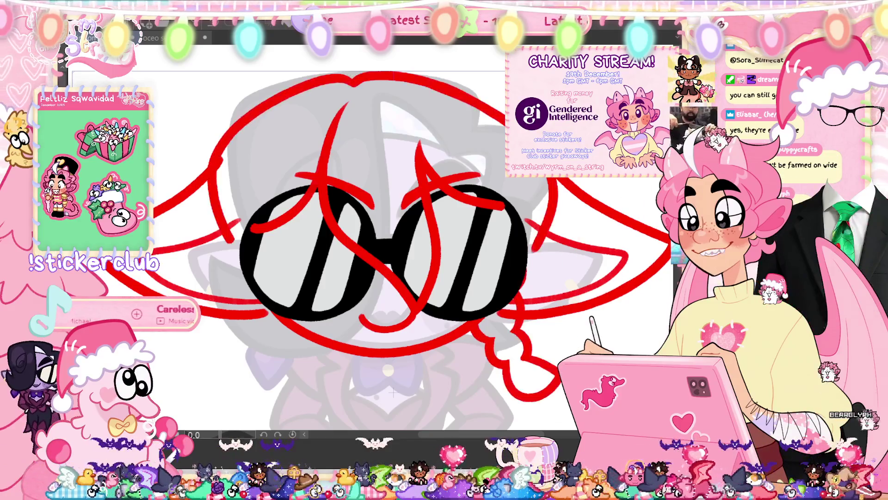
{"action": "scroll", "coordinate": [370, 231], "scroll_direction": "down", "scroll_amount": 3}
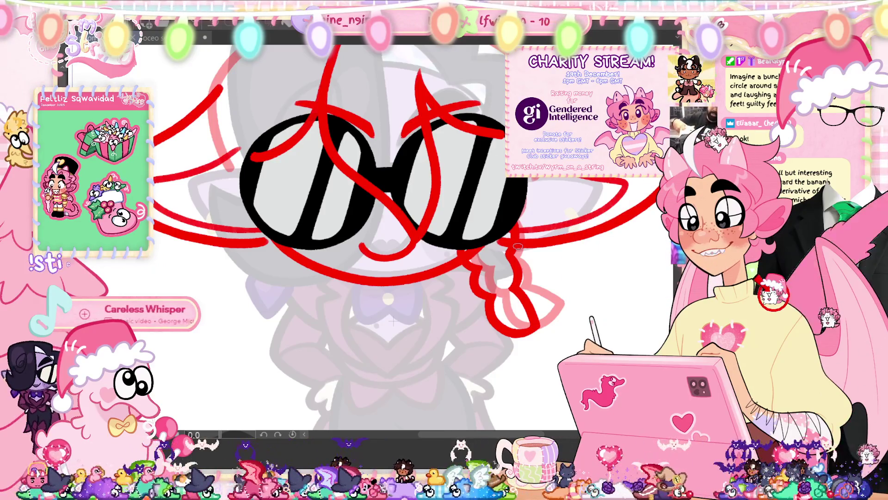
Step: Fit the page and transform the red strand beside the braid
{"action": "key", "text": "ctrl+0"}
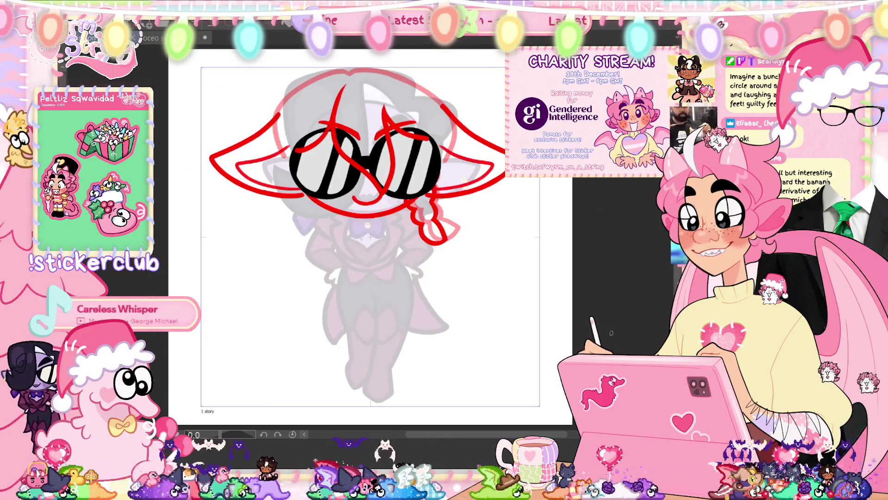
{"action": "key", "text": "ctrl+t"}
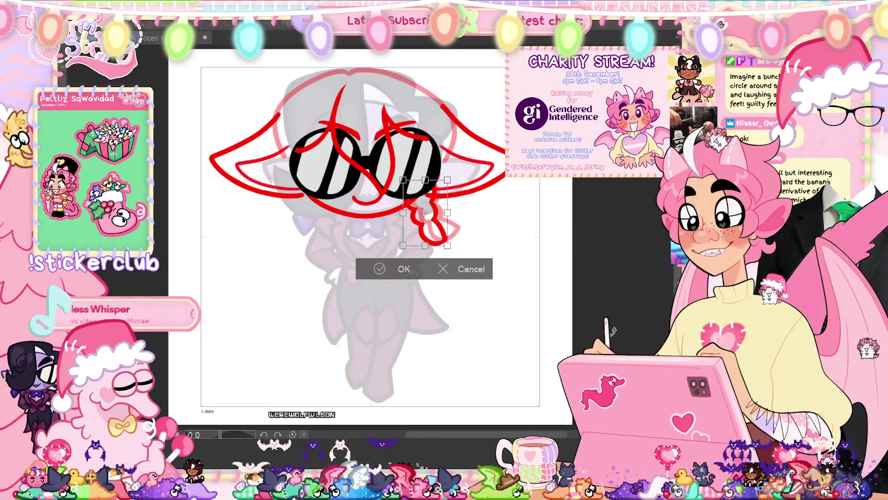
{"action": "left_click", "coordinate": [399, 277]}
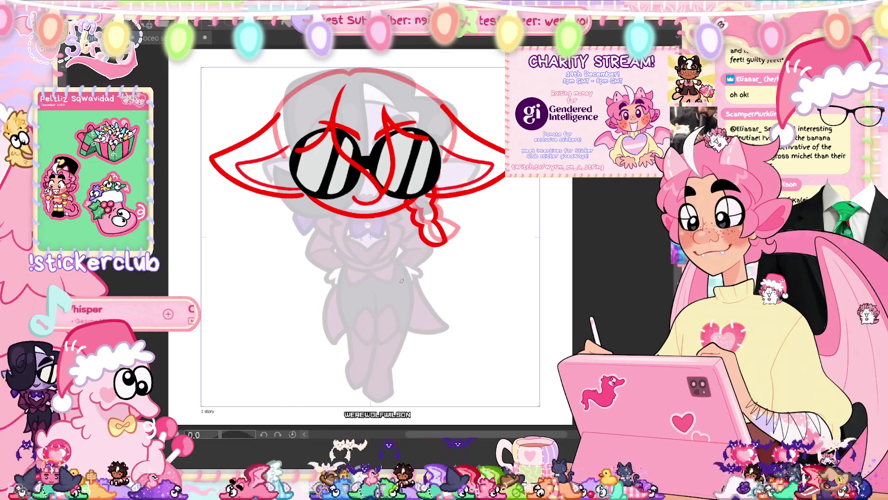
Step: Zoom in on the glasses, transform the lower-right red strand, and trace a loose loop around the head
{"action": "scroll", "coordinate": [411, 199], "scroll_direction": "up", "scroll_amount": 2}
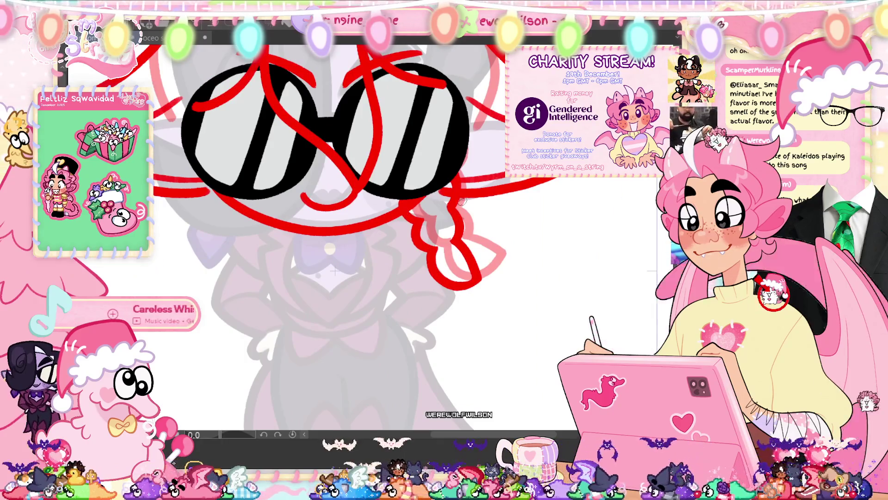
{"action": "left_click_drag", "start_coordinate": [402, 204], "coordinate": [404, 299]}
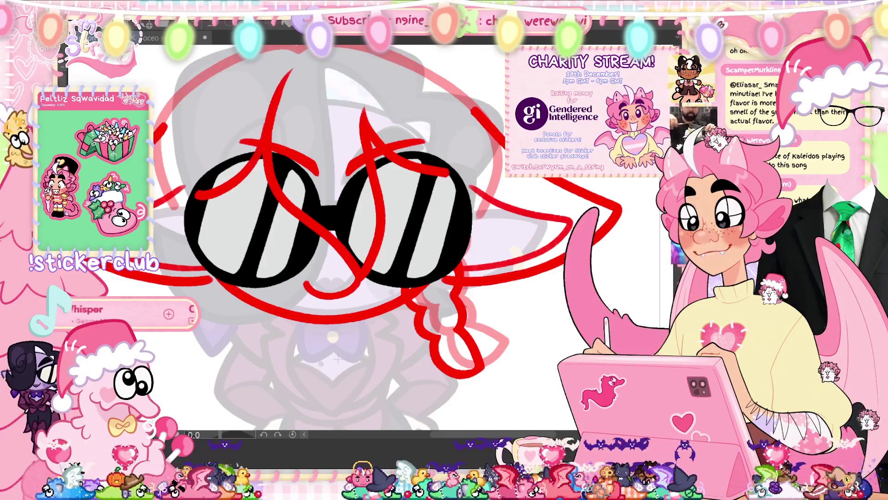
{"action": "key", "text": "ctrl+t"}
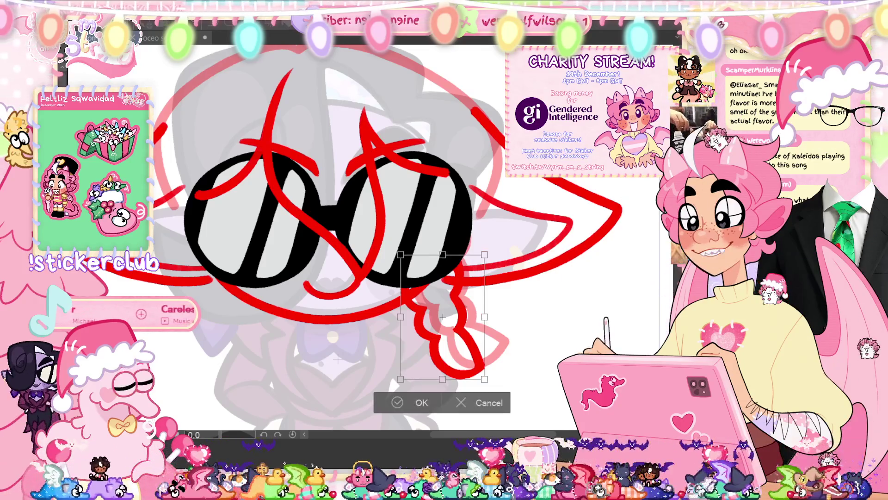
{"action": "key", "text": "Return"}
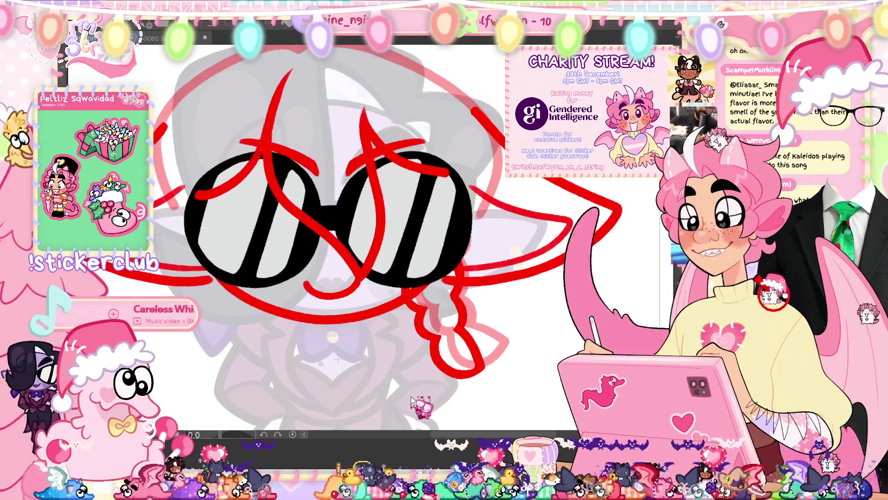
{"action": "left_click_drag", "start_coordinate": [155, 134], "coordinate": [505, 345]}
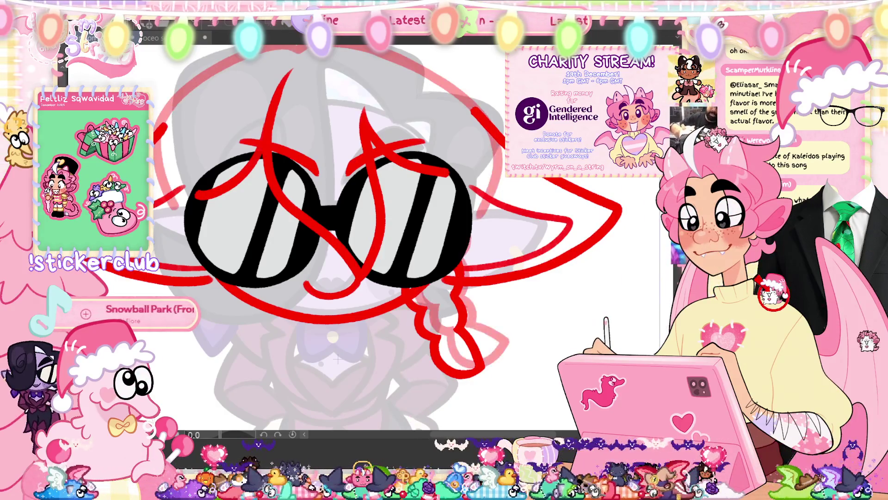
{"action": "left_click_drag", "start_coordinate": [335, 190], "coordinate": [391, 264]}
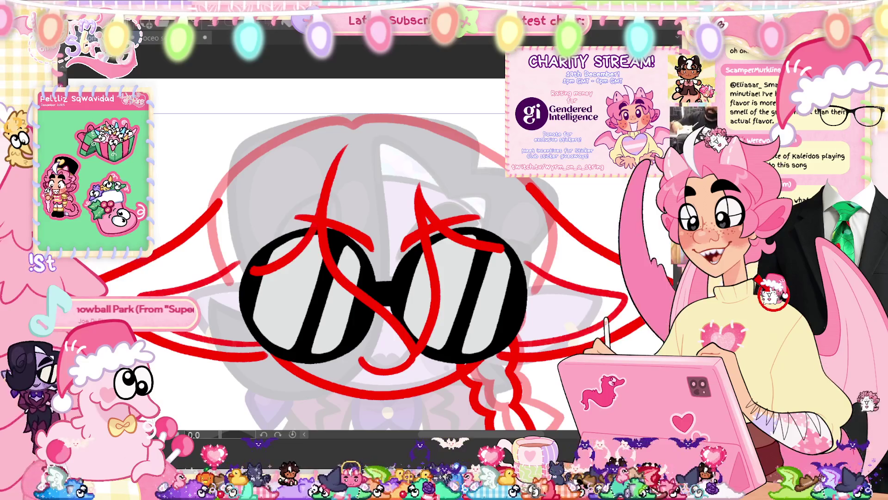
Step: Delete the selected layer around the head and glasses, then clear the selection
{"action": "left_click_drag", "start_coordinate": [584, 267], "coordinate": [629, 293]}
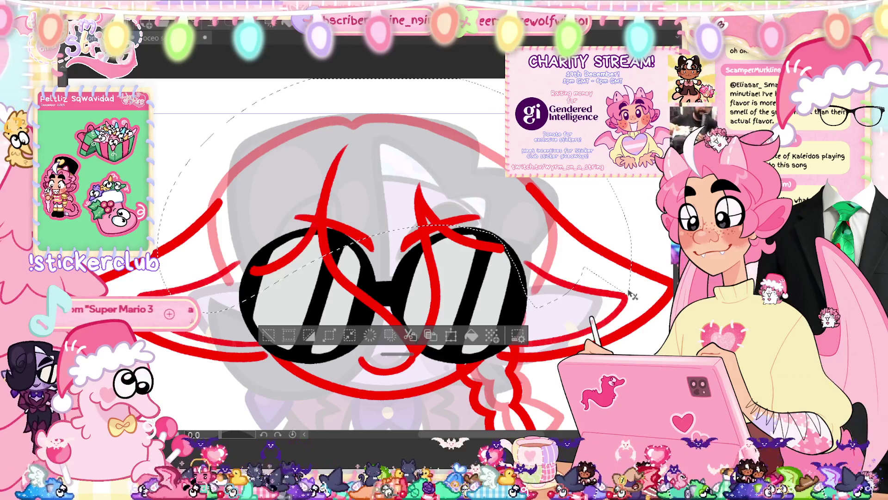
{"action": "key", "text": "Delete"}
{"action": "left_click", "coordinate": [392, 179]}
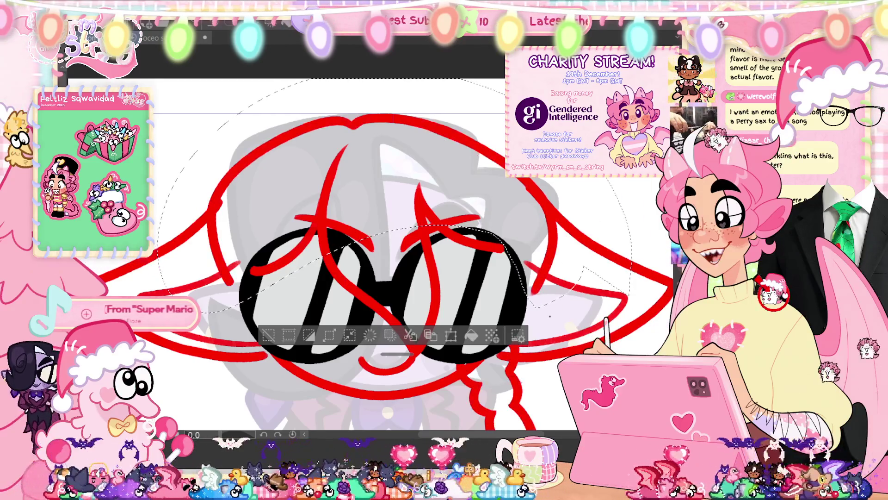
{"action": "key", "text": "ctrl+d"}
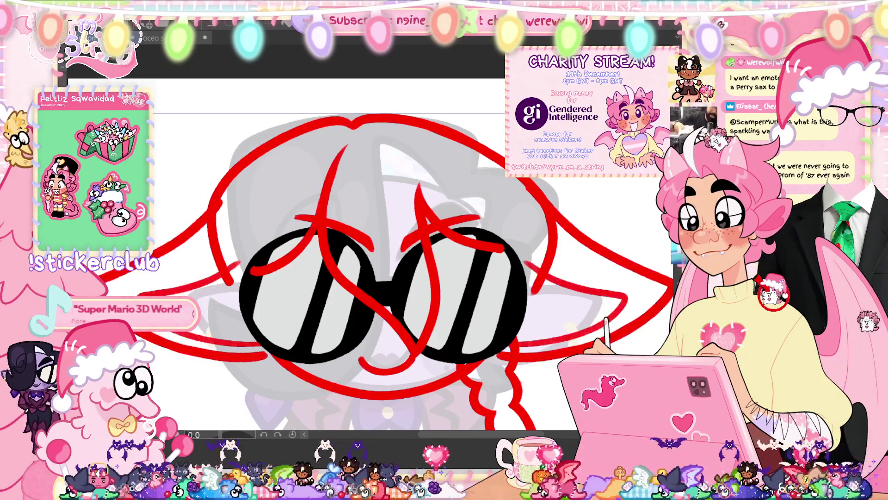
Step: Rotate the right half of the drawing slightly clockwise with a free transform
{"action": "scroll", "coordinate": [389, 278], "scroll_direction": "down", "scroll_amount": 2}
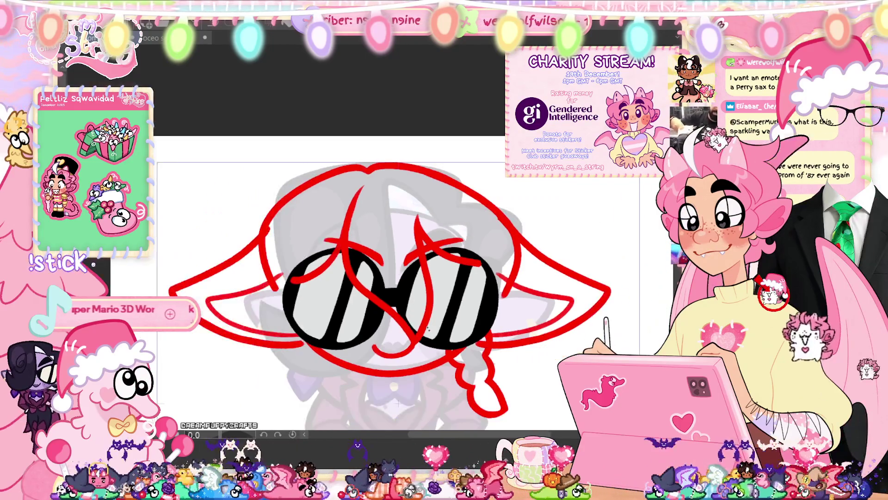
{"action": "scroll", "coordinate": [424, 322], "scroll_direction": "down", "scroll_amount": 2}
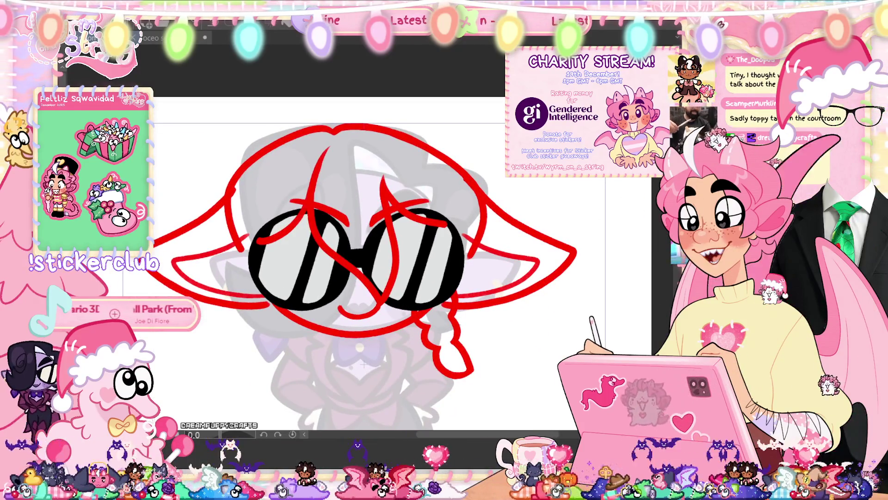
{"action": "mouse_move", "coordinate": [493, 123]}
{"action": "left_mouse_down"}
{"action": "mouse_move", "coordinate": [377, 287]}
{"action": "mouse_move", "coordinate": [493, 123]}
{"action": "left_mouse_up"}
{"action": "key", "text": "ctrl+t"}
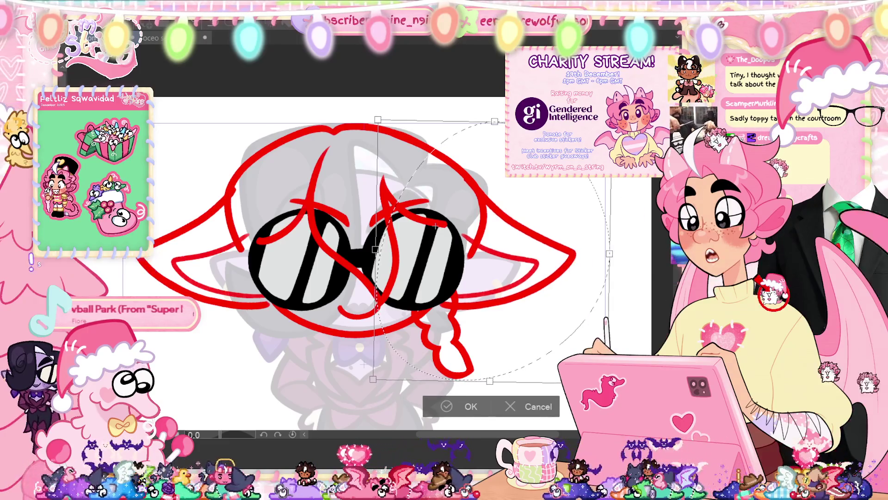
{"action": "left_click_drag", "start_coordinate": [504, 391], "coordinate": [497, 398]}
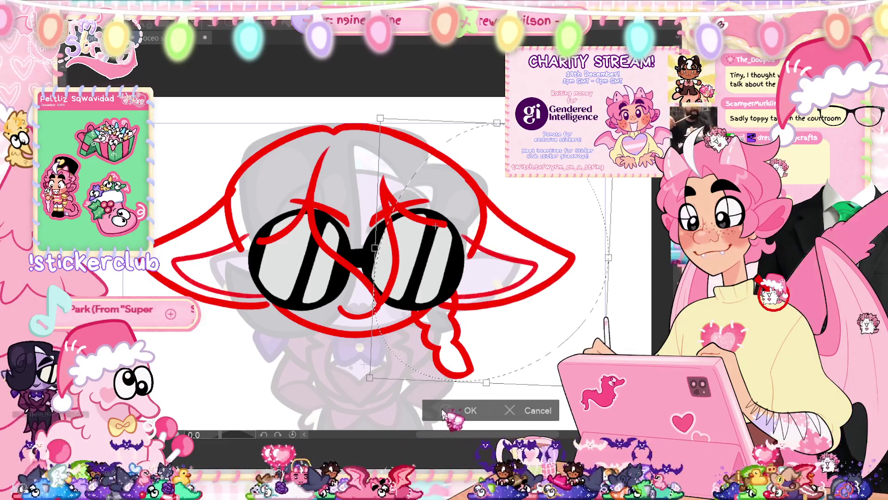
{"action": "left_click", "coordinate": [445, 411]}
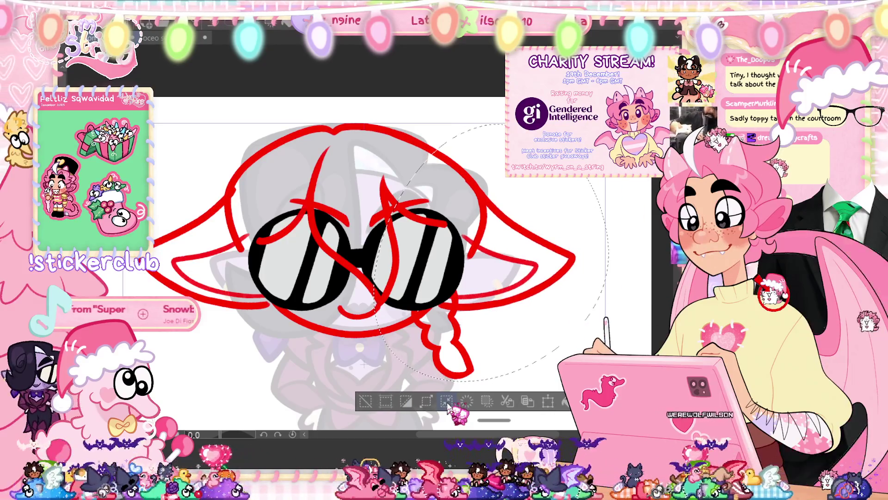
{"action": "left_click", "coordinate": [447, 402]}
{"action": "left_click", "coordinate": [452, 408]}
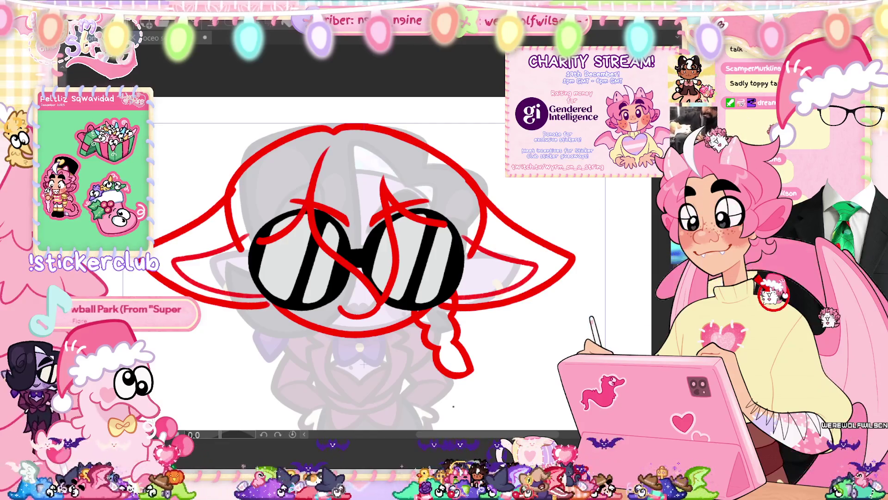
Step: Flip the right-side hair strands horizontally and shift them left to the opposite side
{"action": "mouse_move", "coordinate": [436, 131]}
{"action": "left_mouse_down"}
{"action": "mouse_move", "coordinate": [555, 324]}
{"action": "mouse_move", "coordinate": [475, 130]}
{"action": "left_mouse_up"}
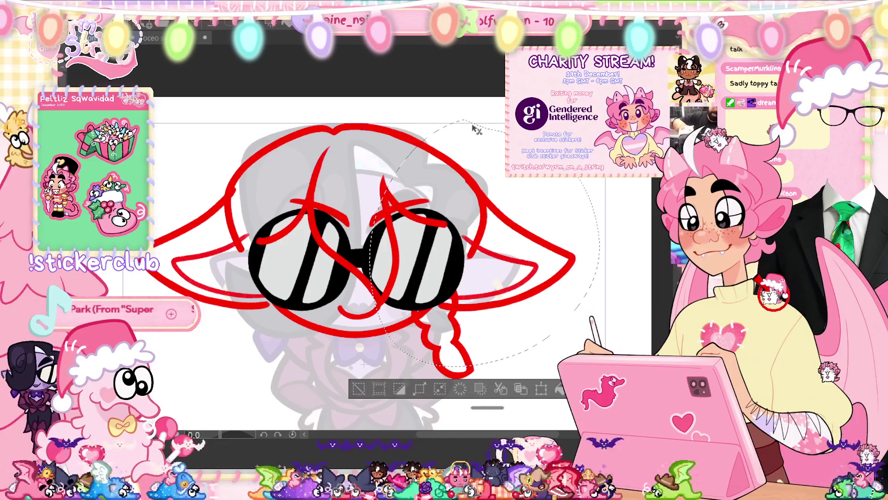
{"action": "key", "text": "ctrl+t"}
{"action": "right_click", "coordinate": [503, 182]}
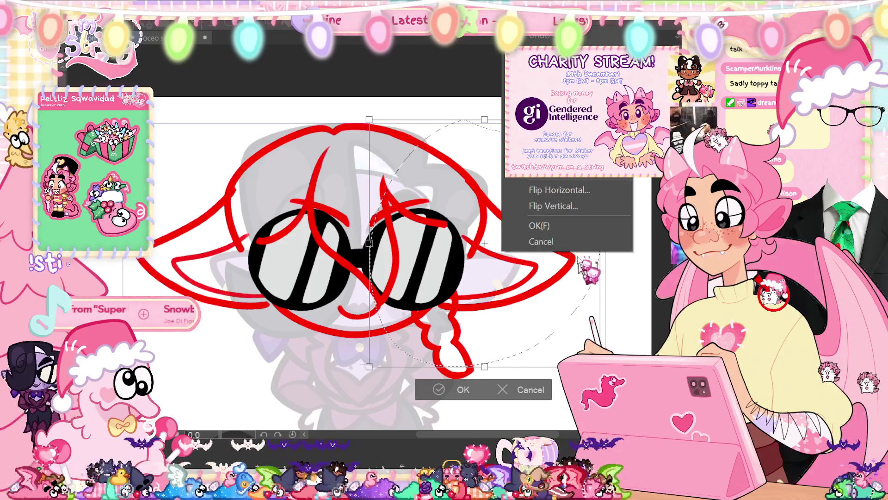
{"action": "left_click", "coordinate": [559, 189]}
{"action": "left_click_drag", "start_coordinate": [336, 286], "coordinate": [248, 295]}
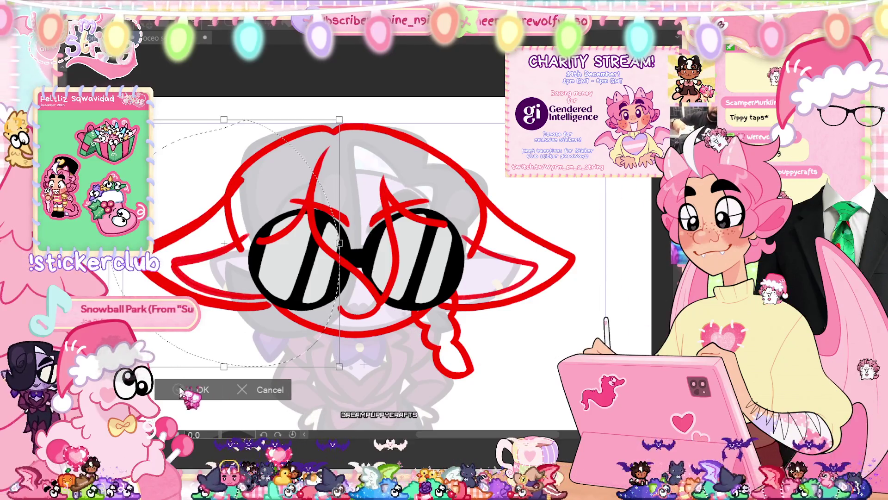
{"action": "left_click", "coordinate": [180, 390]}
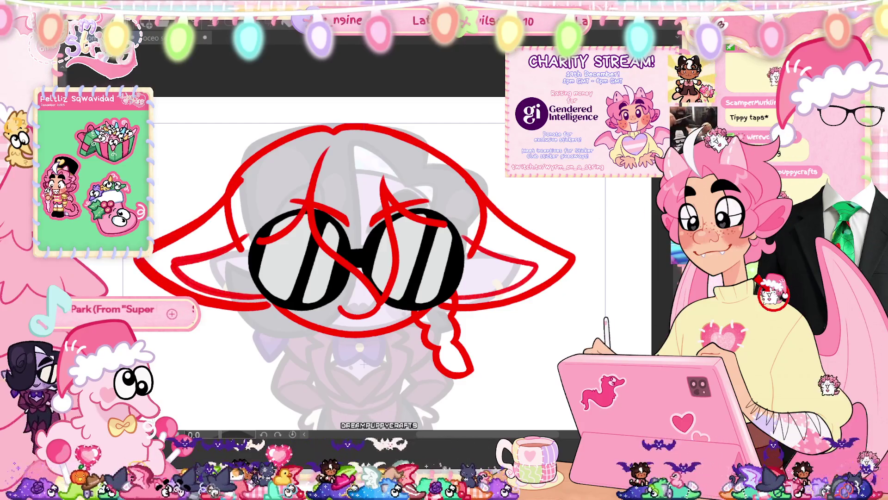
{"action": "mouse_move", "coordinate": [472, 147]}
{"action": "left_mouse_down"}
{"action": "mouse_move", "coordinate": [624, 259]}
{"action": "mouse_move", "coordinate": [379, 175]}
{"action": "left_mouse_up"}
{"action": "key", "text": "ctrl+d"}
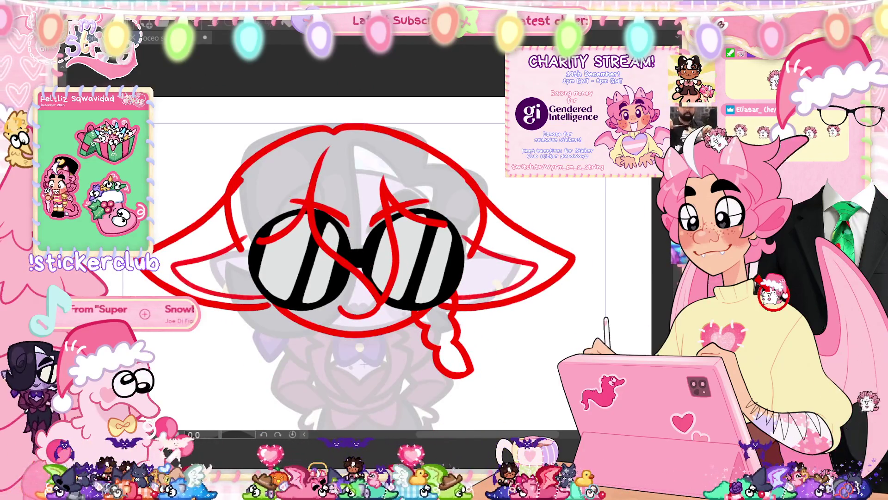
Step: Try transforming the left half of the head, back out unchanged, and fit the page
{"action": "left_click_drag", "start_coordinate": [107, 126], "coordinate": [328, 368]}
{"action": "key", "text": "ctrl+t"}
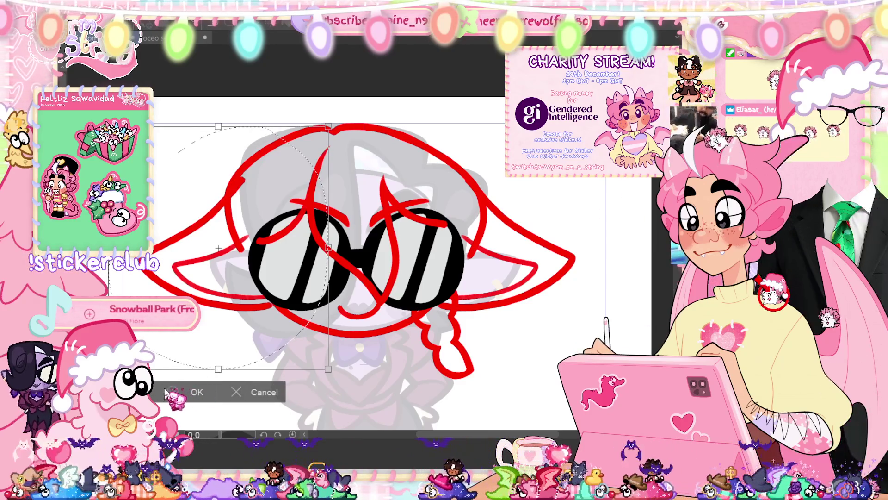
{"action": "left_click", "coordinate": [176, 392]}
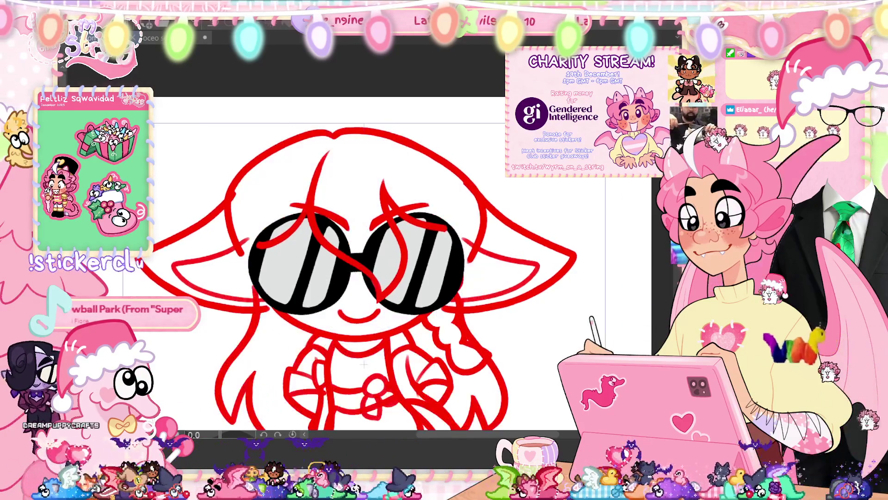
{"action": "mouse_move", "coordinate": [107, 124]}
{"action": "left_mouse_down"}
{"action": "mouse_move", "coordinate": [277, 185]}
{"action": "mouse_move", "coordinate": [329, 369]}
{"action": "left_mouse_up"}
{"action": "key", "text": "ctrl+t"}
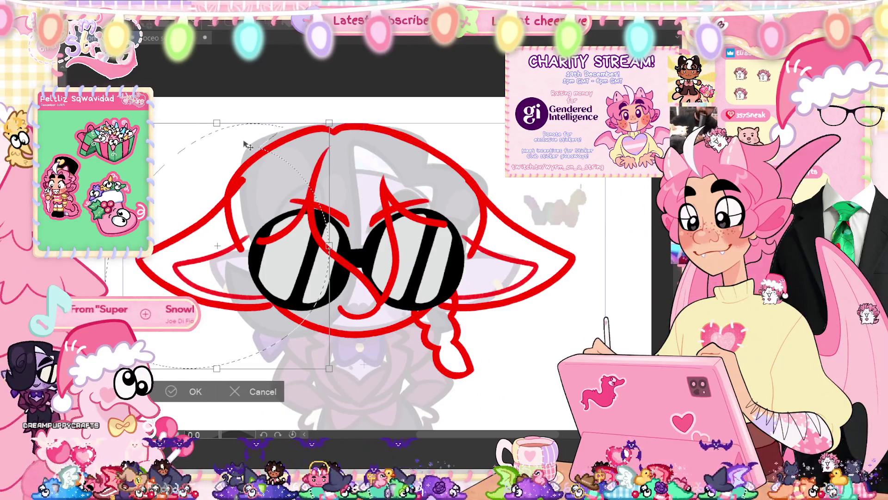
{"action": "key", "text": "Escape"}
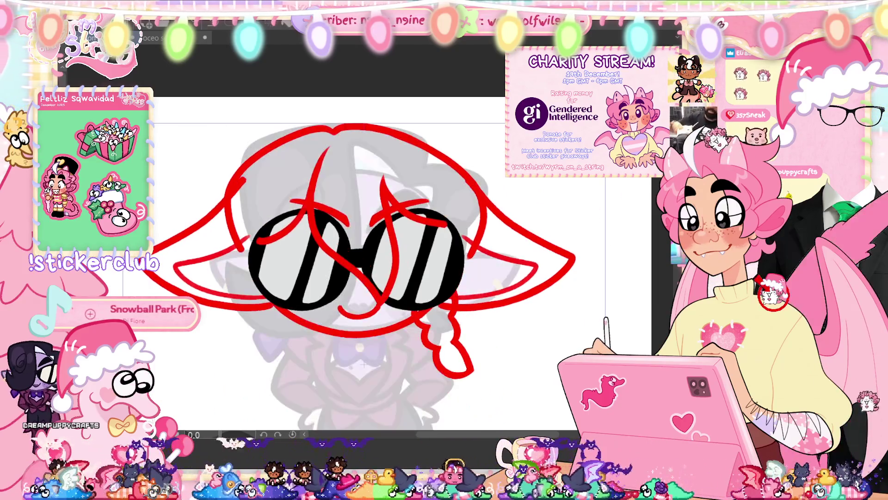
{"action": "left_click_drag", "start_coordinate": [93, 124], "coordinate": [333, 367]}
{"action": "key", "text": "ctrl+t"}
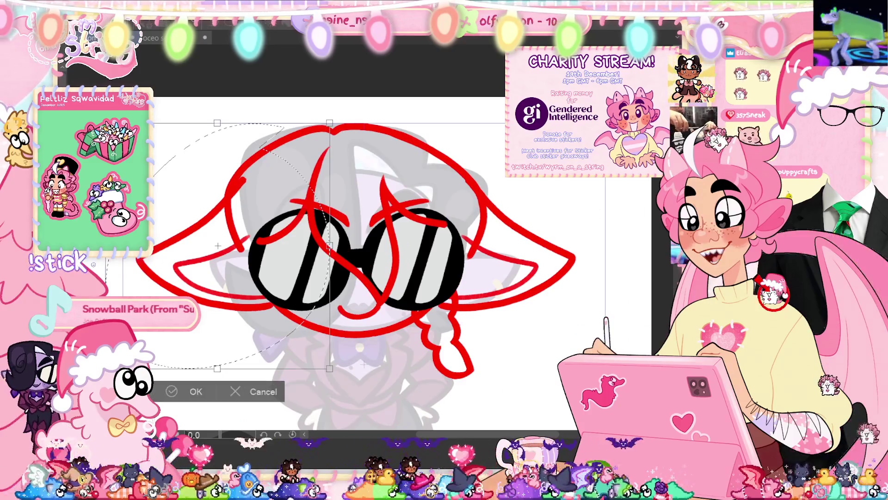
{"action": "key", "text": "Escape"}
{"action": "key", "text": "ctrl+d"}
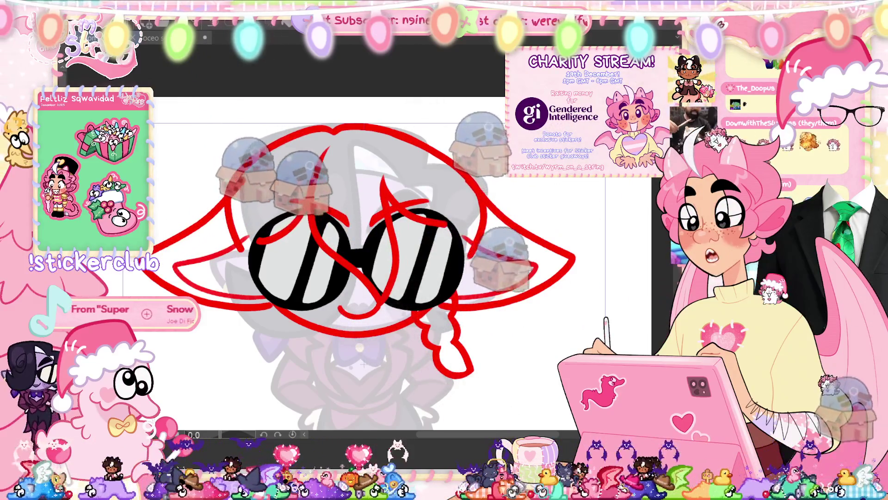
{"action": "key", "text": "ctrl+0"}
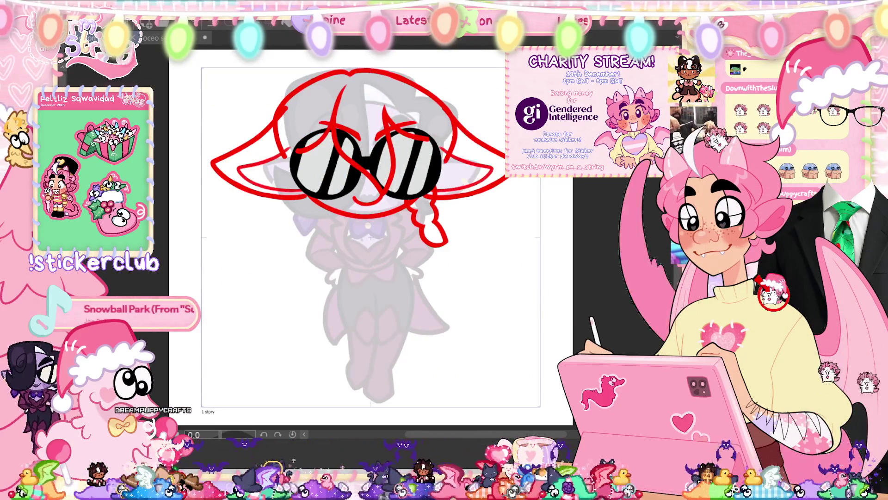
Step: Sketch a red curve below the glasses and compare it against the grey reference
{"action": "left_click_drag", "start_coordinate": [303, 195], "coordinate": [430, 197]}
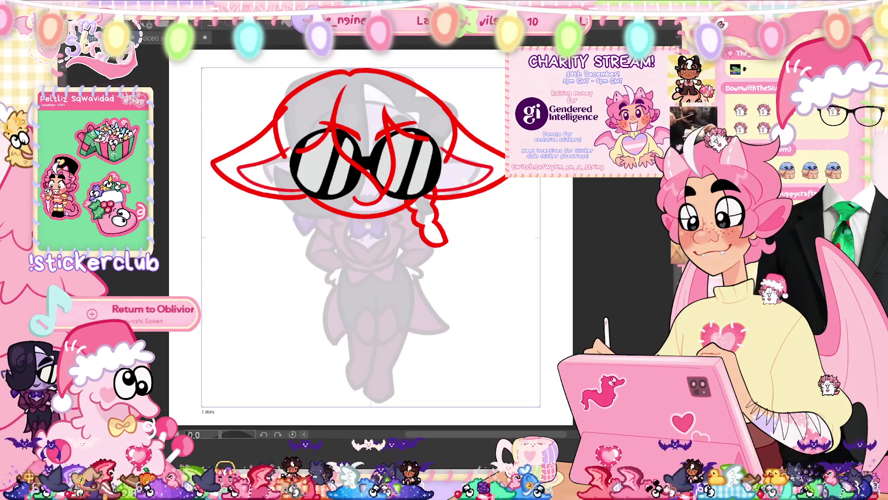
{"action": "scroll", "coordinate": [469, 218], "scroll_direction": "up", "scroll_amount": 3}
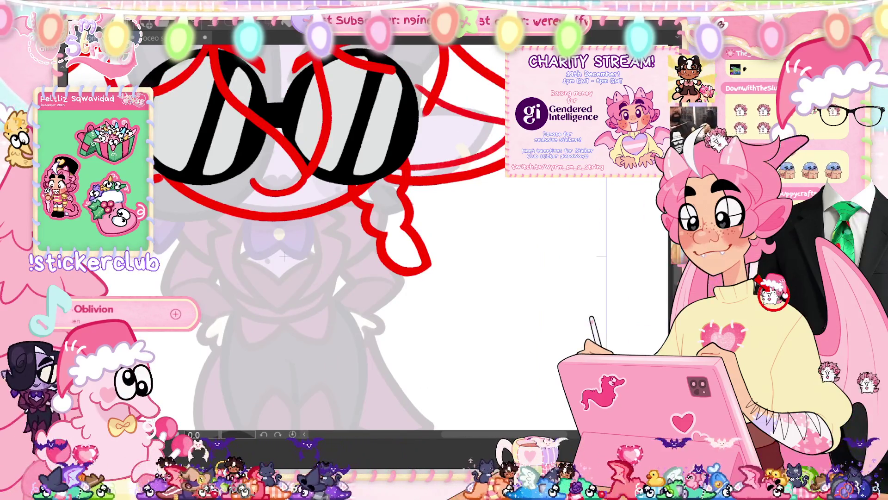
{"action": "scroll", "coordinate": [409, 201], "scroll_direction": "up", "scroll_amount": 2}
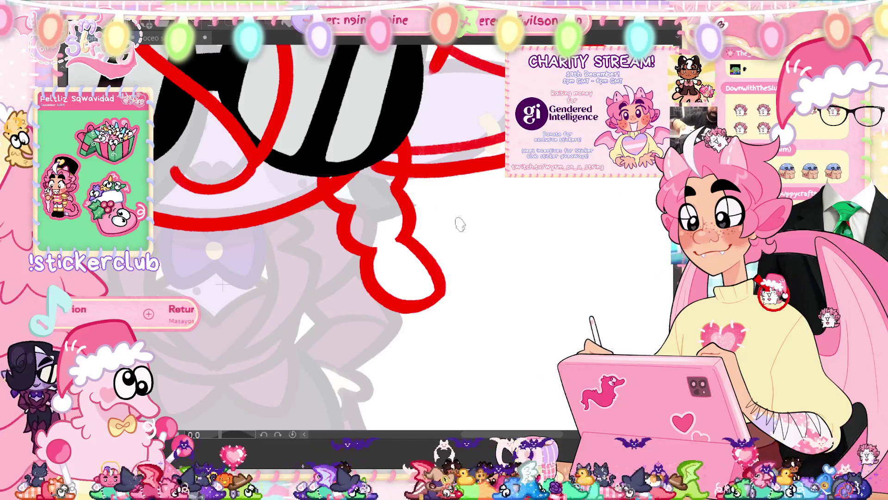
{"action": "key", "text": "ctrl+0"}
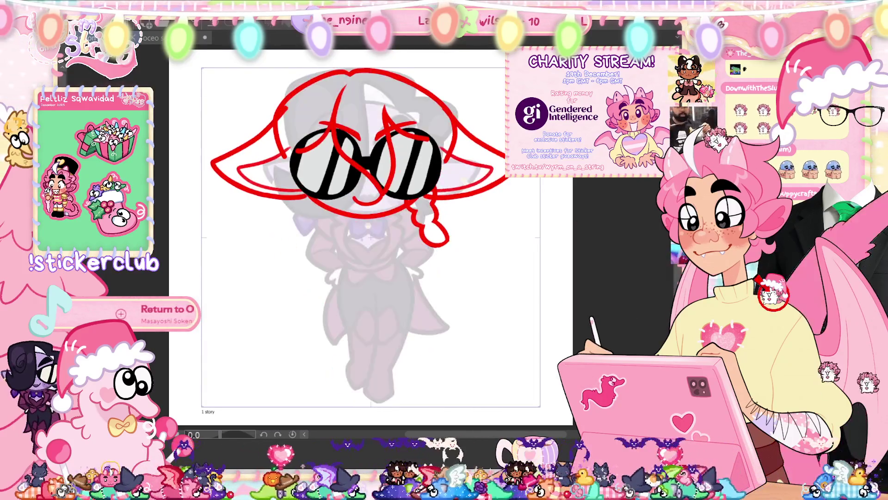
{"action": "key", "text": "ctrl+period"}
{"action": "key", "text": "ctrl+period"}
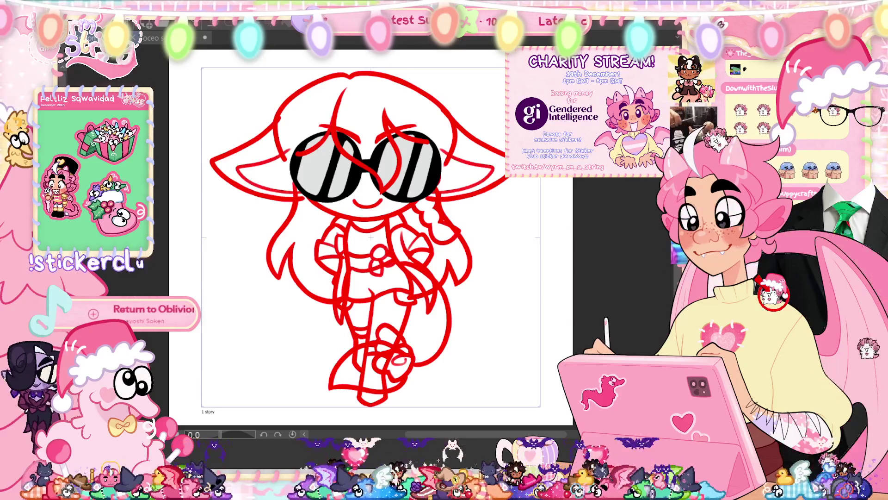
{"action": "key", "text": "ctrl+period"}
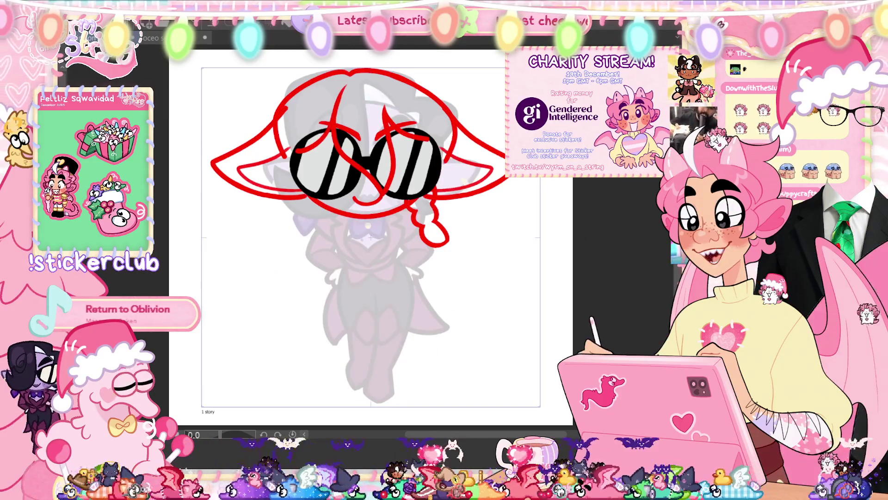
Step: Erase the braid loop's upper end and redraw the tip so it joins the lower arc
{"action": "scroll", "coordinate": [433, 239], "scroll_direction": "down", "scroll_amount": 2}
{"action": "scroll", "coordinate": [433, 239], "scroll_direction": "up", "scroll_amount": 6}
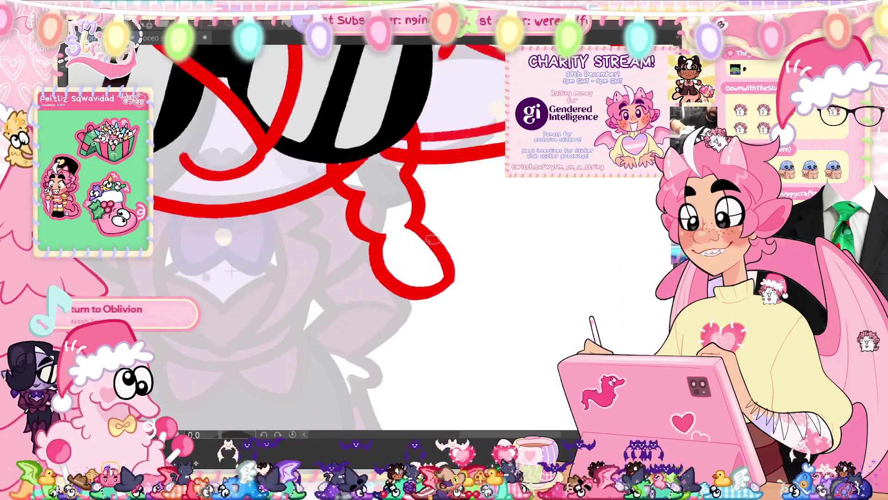
{"action": "left_click_drag", "start_coordinate": [422, 230], "coordinate": [451, 272]}
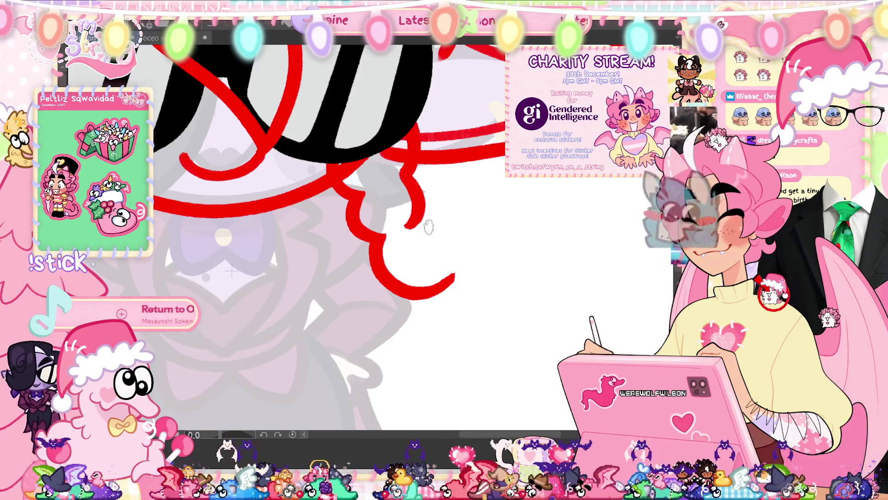
{"action": "left_click_drag", "start_coordinate": [406, 226], "coordinate": [456, 274]}
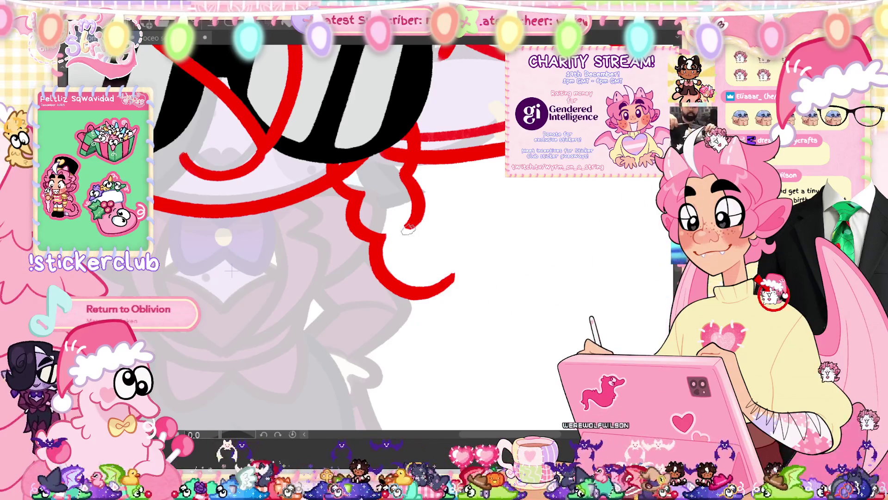
{"action": "left_click_drag", "start_coordinate": [407, 227], "coordinate": [459, 276]}
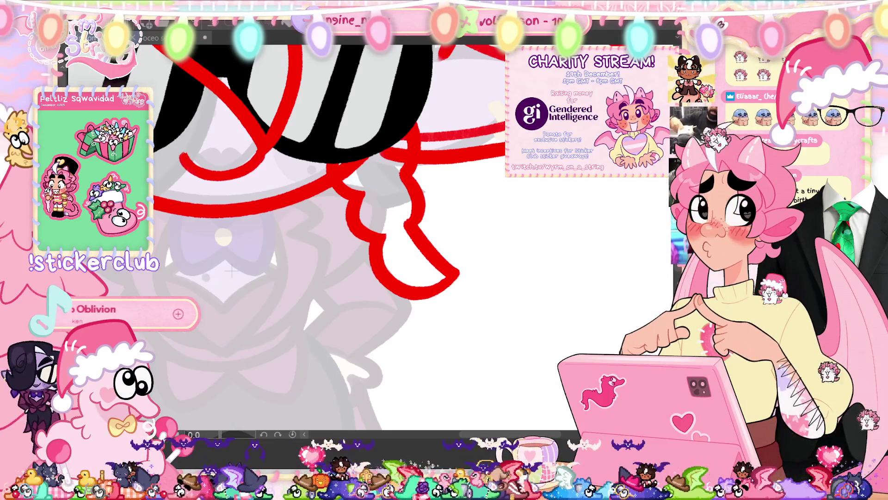
{"action": "key", "text": "ctrl+0"}
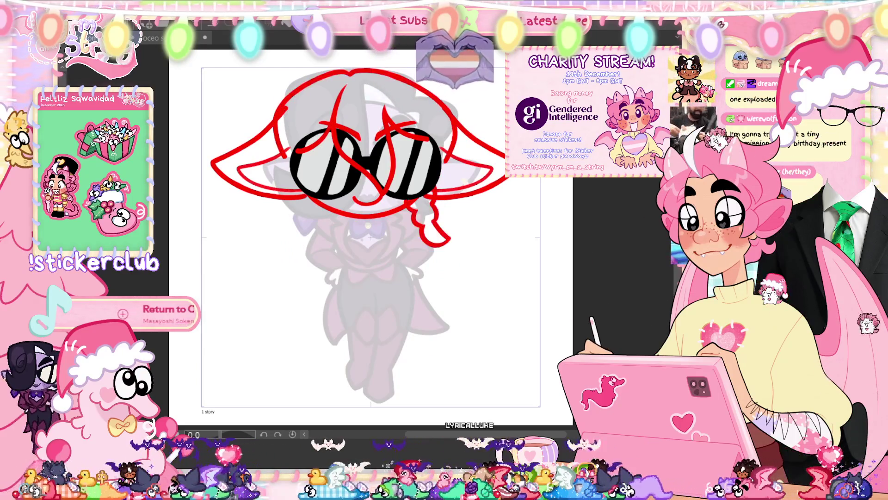
Step: Undo the diagonal braid stroke, erase the lower-left curve and redraw it closed
{"action": "scroll", "coordinate": [428, 223], "scroll_direction": "up", "scroll_amount": 5}
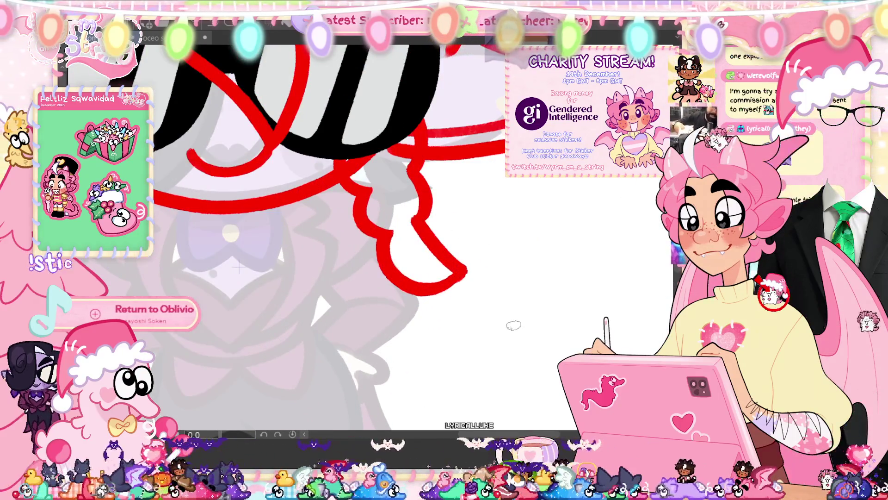
{"action": "key", "text": "ctrl+z"}
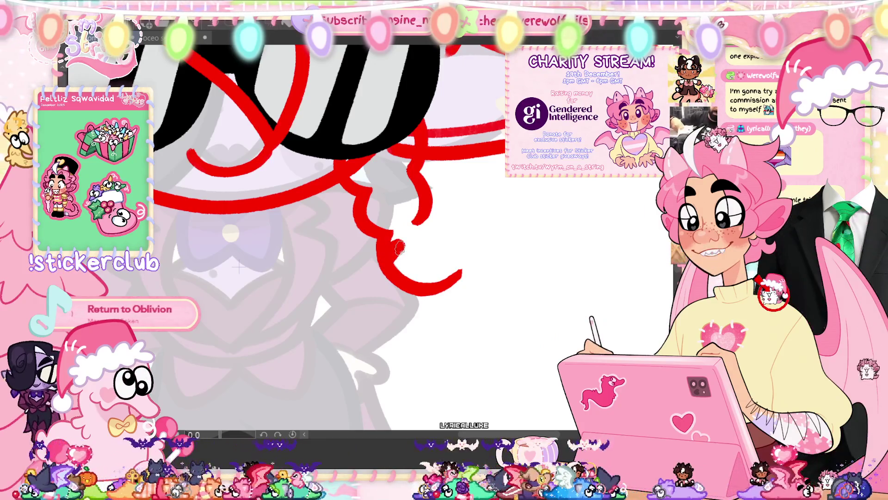
{"action": "mouse_move", "coordinate": [394, 252]}
{"action": "left_mouse_down"}
{"action": "mouse_move", "coordinate": [397, 276]}
{"action": "mouse_move", "coordinate": [437, 268]}
{"action": "left_mouse_up"}
{"action": "left_click_drag", "start_coordinate": [418, 227], "coordinate": [442, 261]}
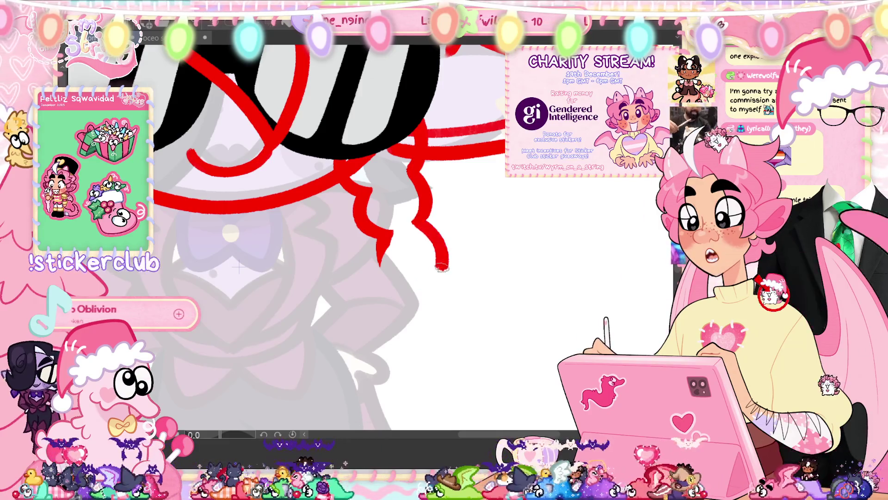
{"action": "left_click_drag", "start_coordinate": [390, 302], "coordinate": [387, 246]}
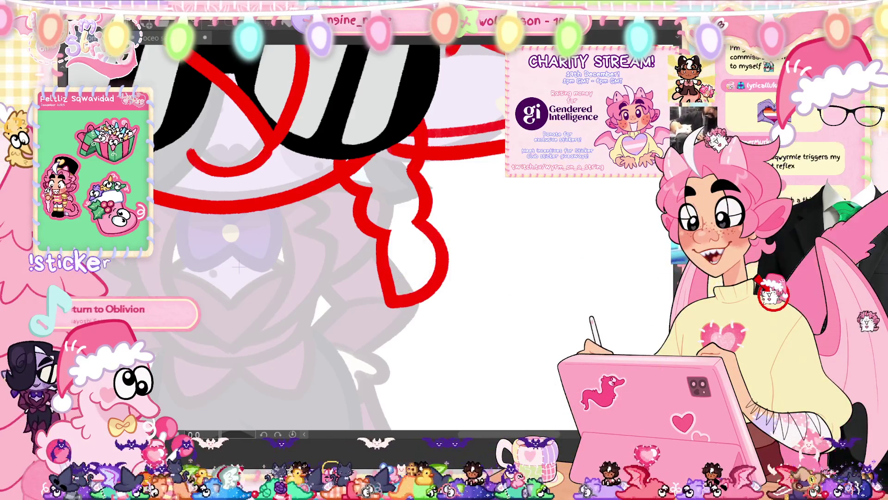
{"action": "key", "text": "ctrl+0"}
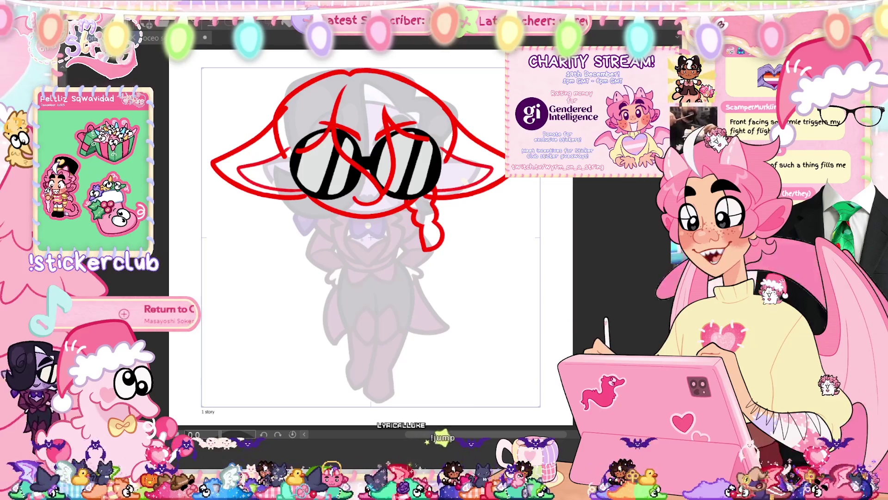
Step: Fit the page in view and delete the current layer
{"action": "scroll", "coordinate": [414, 214], "scroll_direction": "up", "scroll_amount": 5}
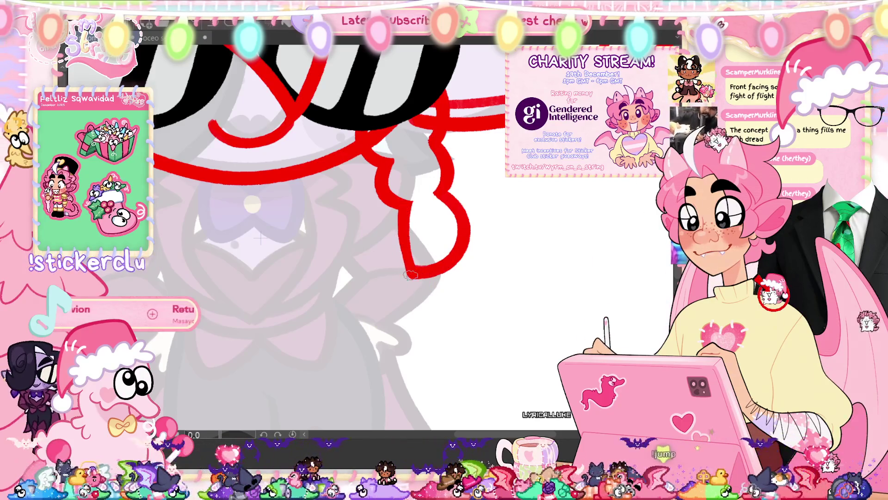
{"action": "key", "text": "ctrl+0"}
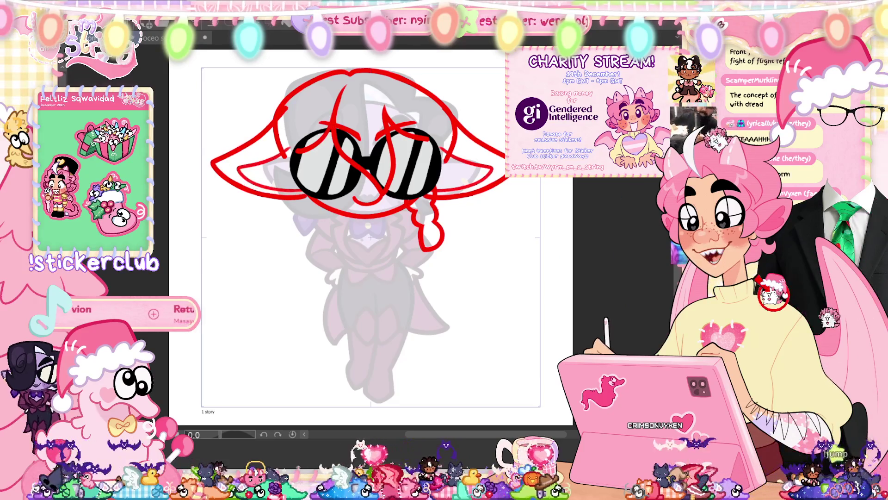
{"action": "key", "text": "Delete"}
{"action": "left_click", "coordinate": [393, 178]}
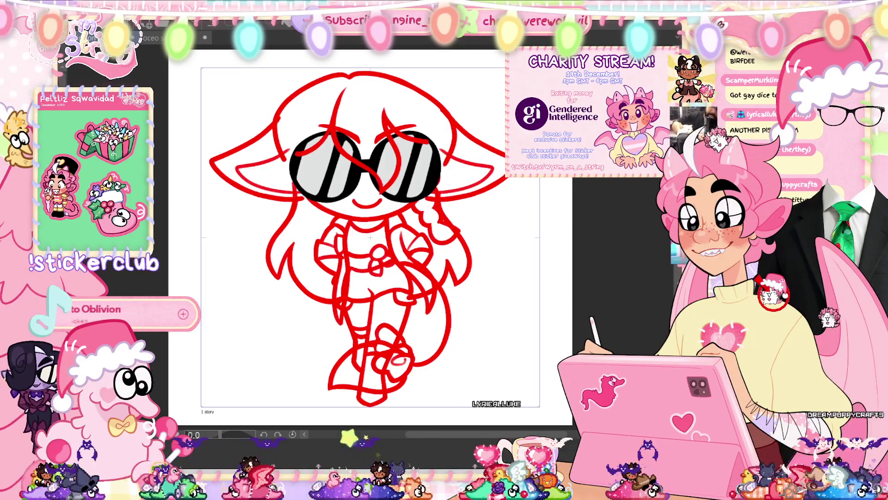
Step: Fit the whole page in view and commit a transform on the lower hair strands
{"action": "scroll", "coordinate": [398, 273], "scroll_direction": "up", "scroll_amount": 3}
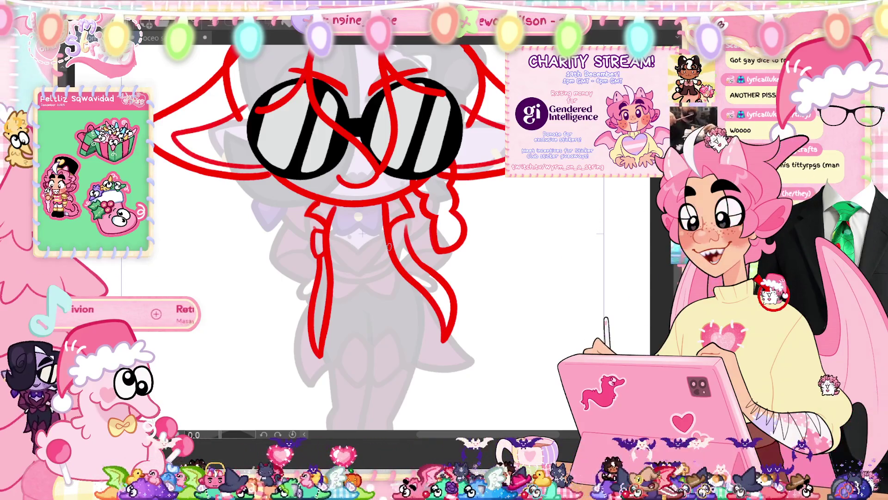
{"action": "key", "text": "ctrl+0"}
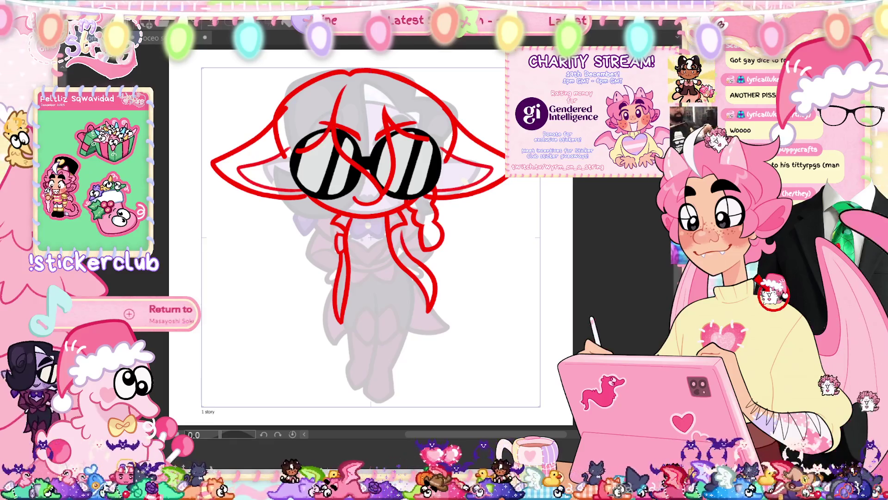
{"action": "key", "text": "ctrl+t"}
{"action": "left_click", "coordinate": [362, 360]}
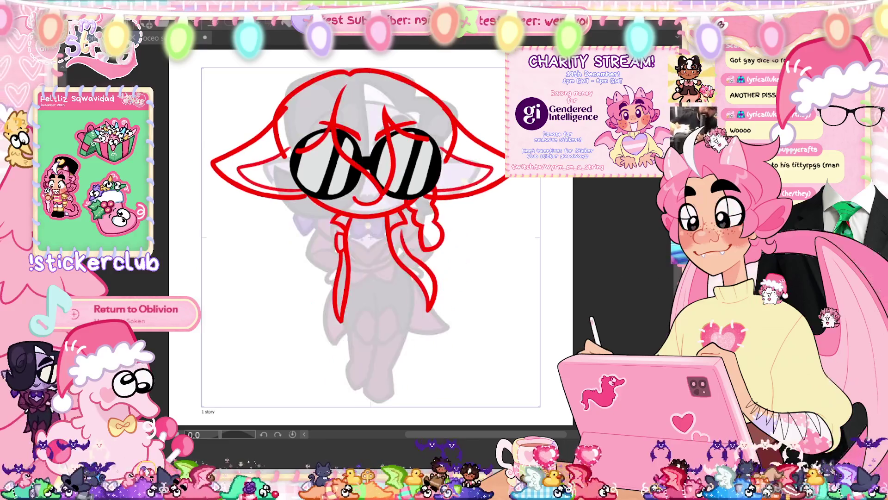
Step: Rotate the long lower hair strands slightly so they hang beside the torso
{"action": "key", "text": "ctrl+t"}
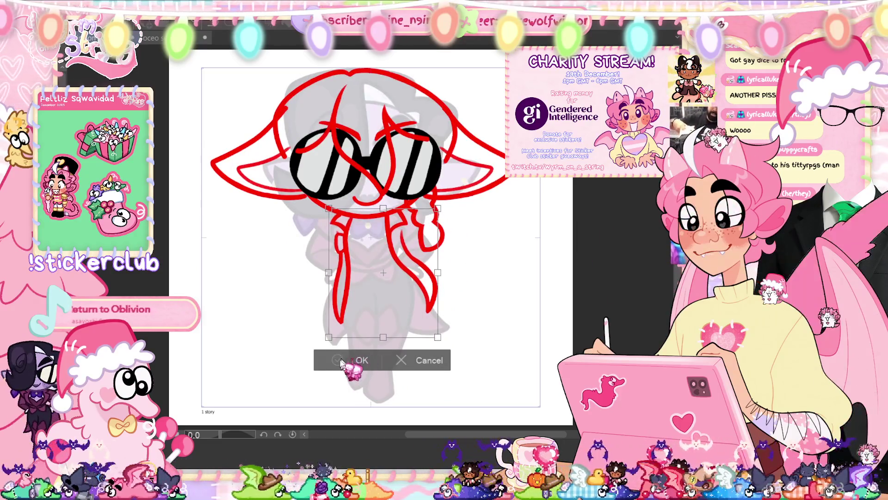
{"action": "left_click", "coordinate": [342, 362]}
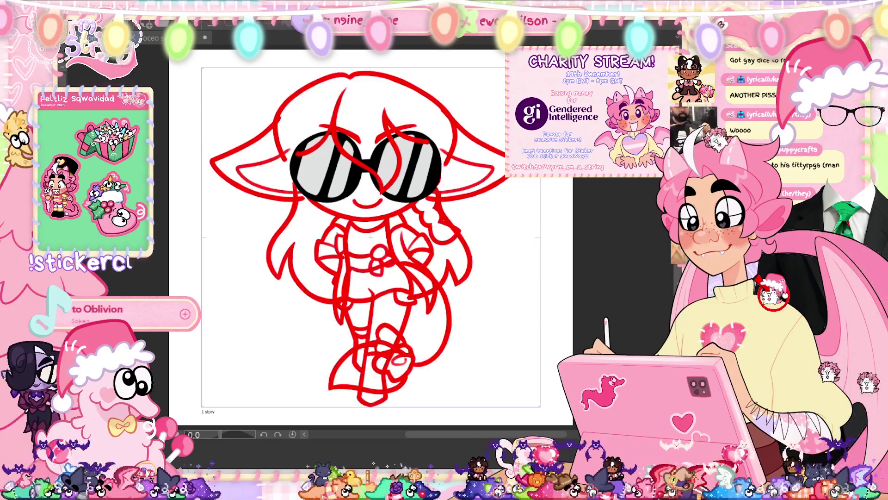
{"action": "key", "text": "ctrl+z"}
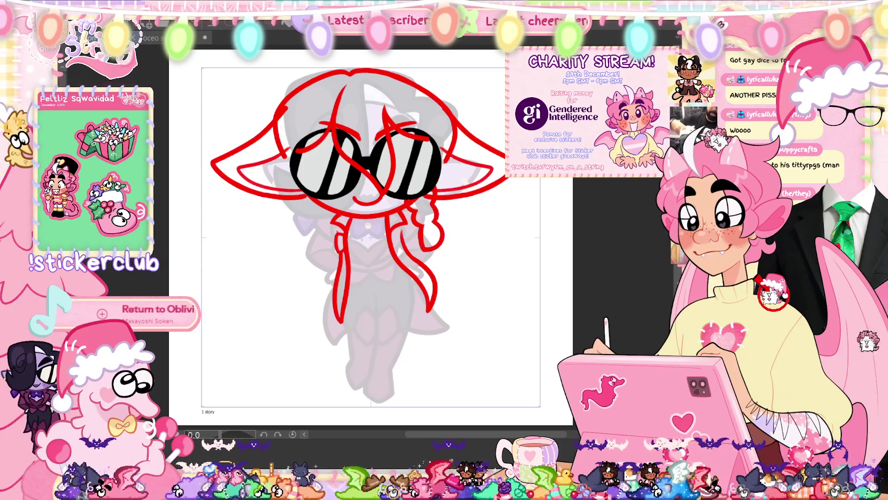
{"action": "scroll", "coordinate": [356, 247], "scroll_direction": "up", "scroll_amount": 3}
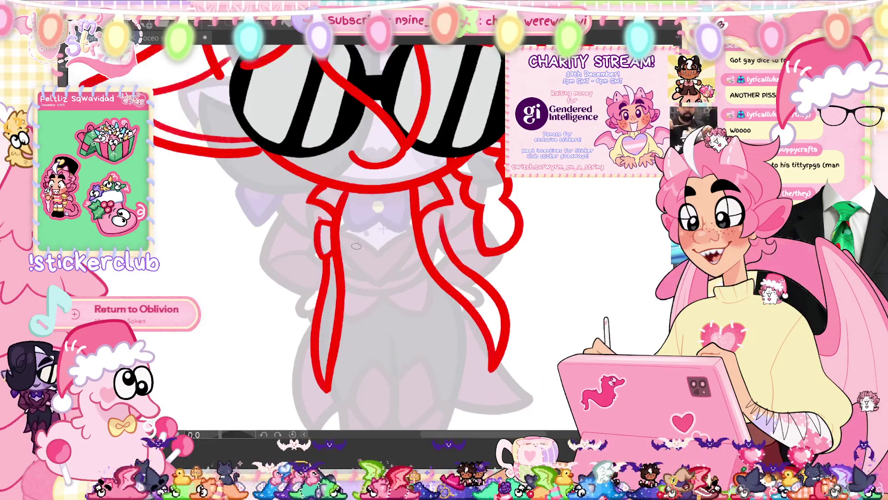
{"action": "scroll", "coordinate": [356, 246], "scroll_direction": "down", "scroll_amount": 1}
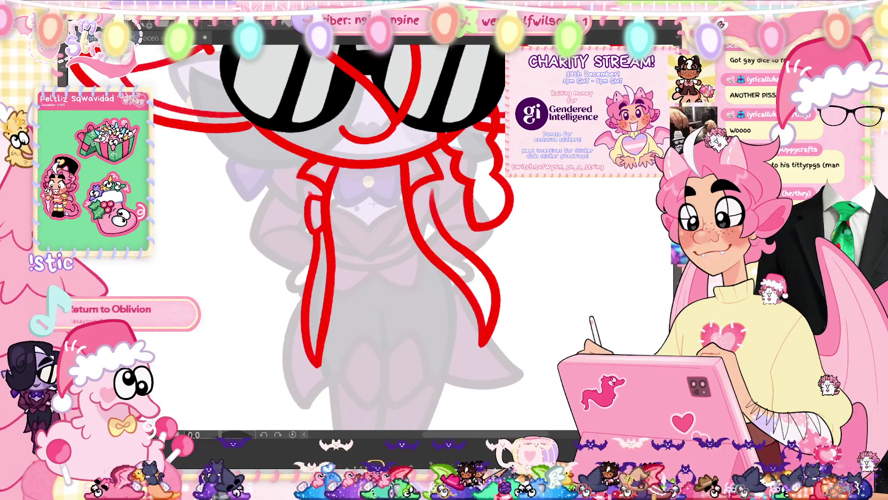
{"action": "key", "text": "ctrl+z"}
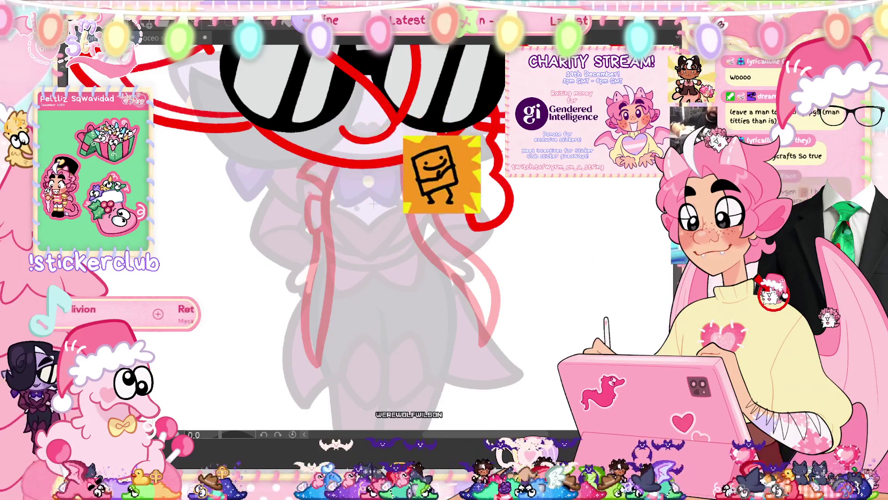
{"action": "key", "text": "ctrl+t"}
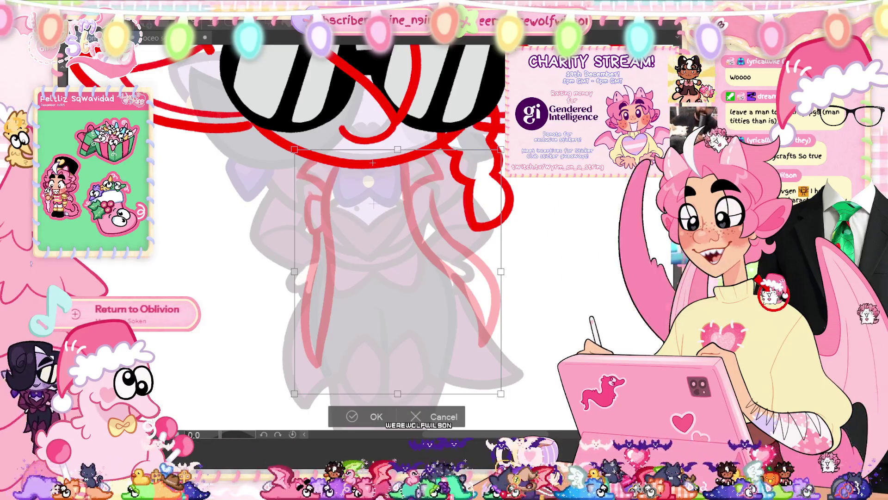
{"action": "left_click_drag", "start_coordinate": [514, 398], "coordinate": [509, 402]}
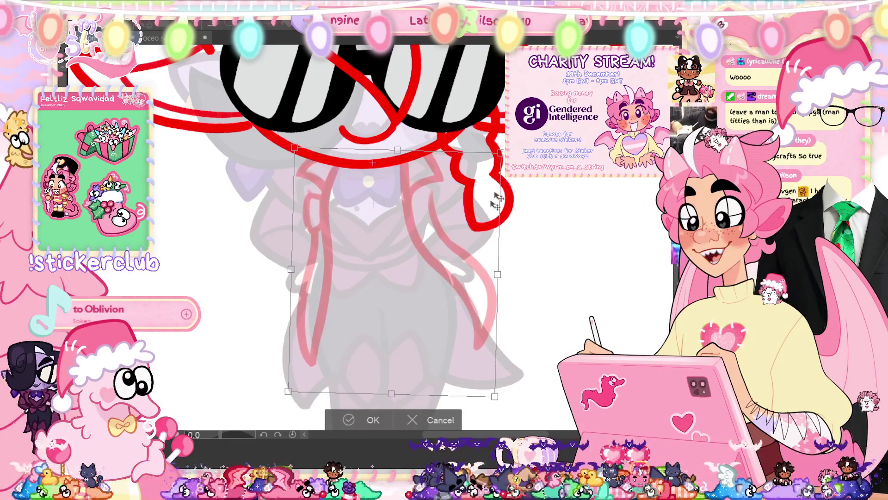
{"action": "left_click", "coordinate": [348, 420]}
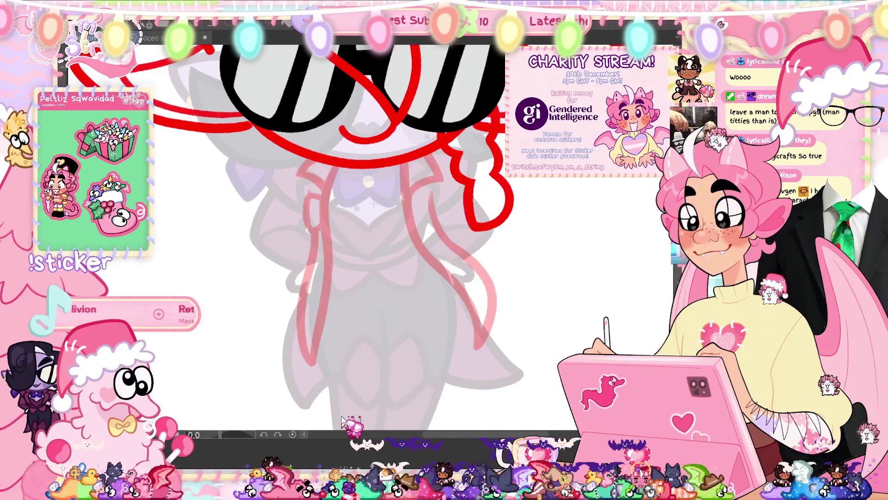
{"action": "key", "text": "ctrl+0"}
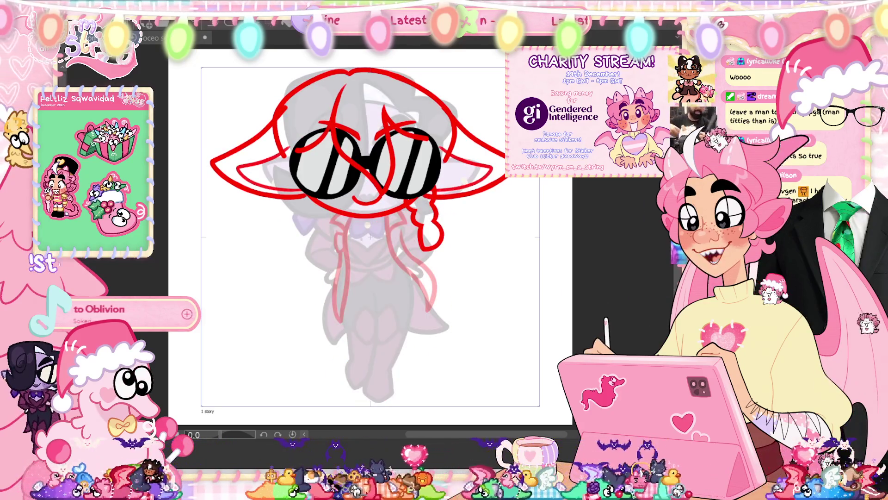
Step: Commit transforms on the red body sketch, then zoom in on the sunglasses and chest
{"action": "key", "text": "ctrl+t"}
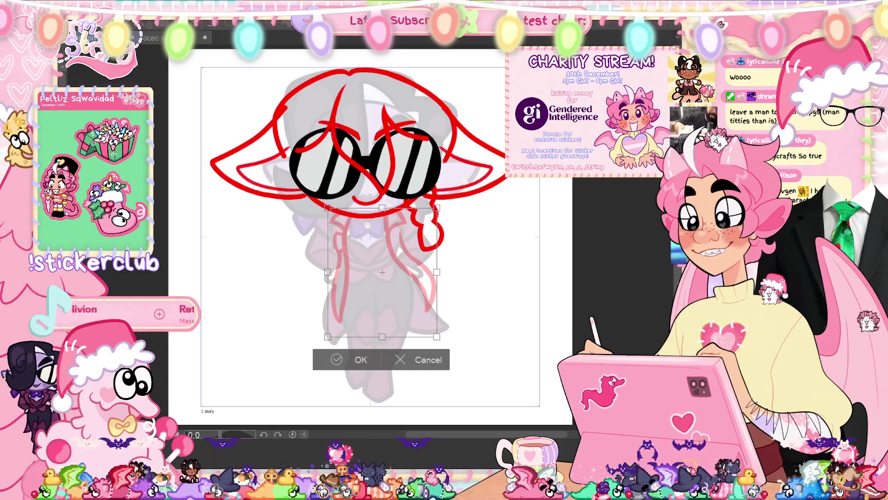
{"action": "key", "text": "Escape"}
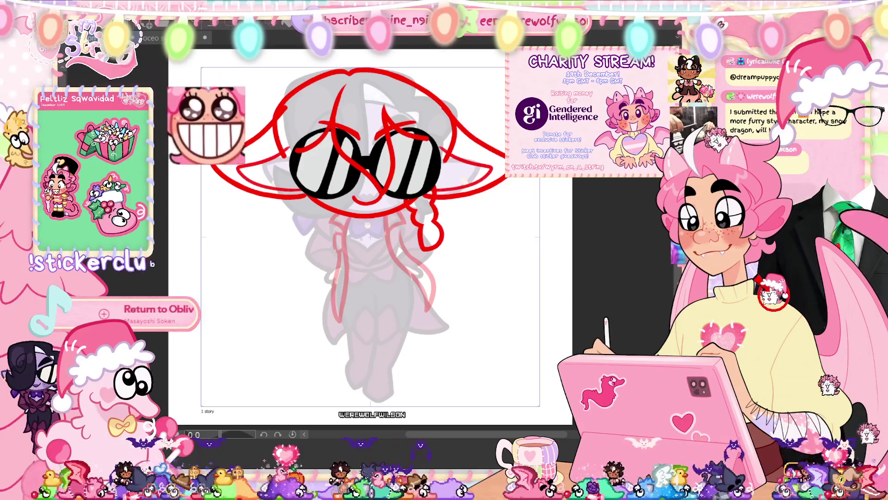
{"action": "key", "text": "ctrl+t"}
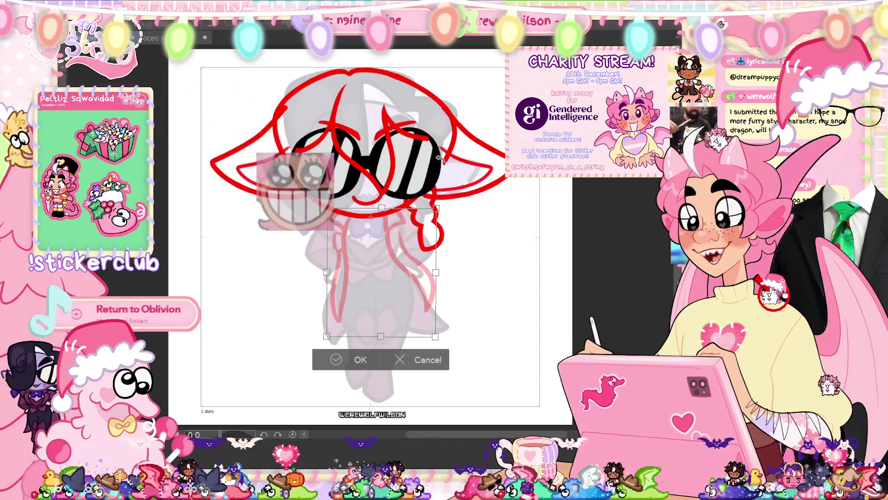
{"action": "left_click", "coordinate": [402, 360]}
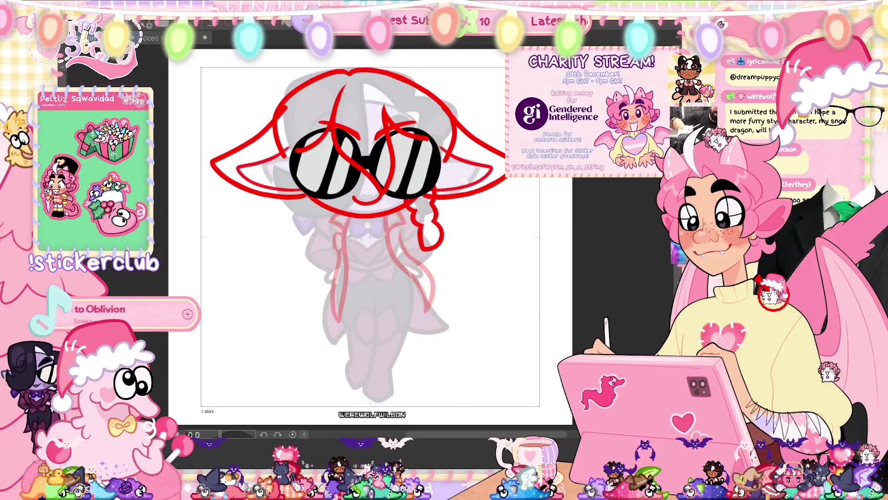
{"action": "key", "text": "ctrl+t"}
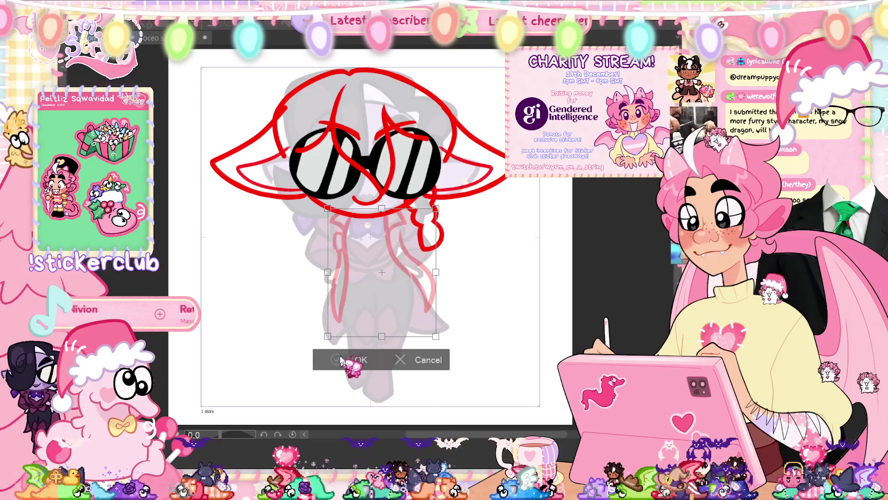
{"action": "left_click", "coordinate": [349, 360]}
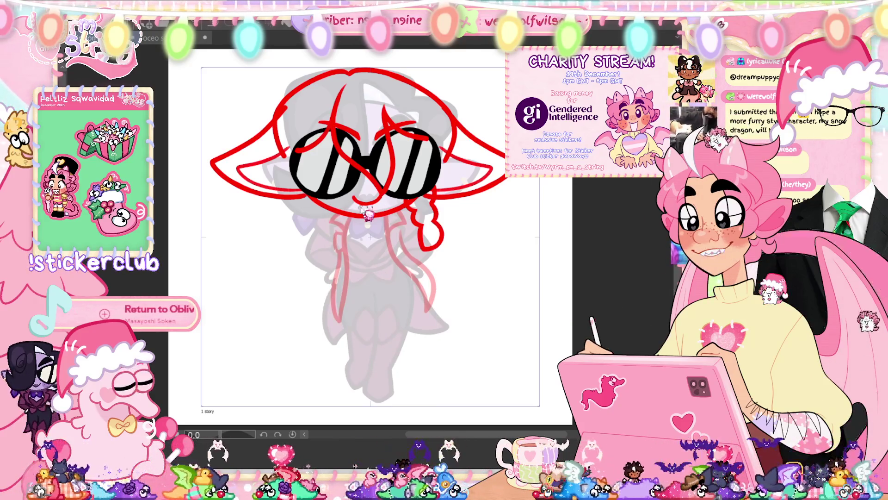
{"action": "key", "text": "ctrl+plus"}
{"action": "key", "text": "ctrl+plus"}
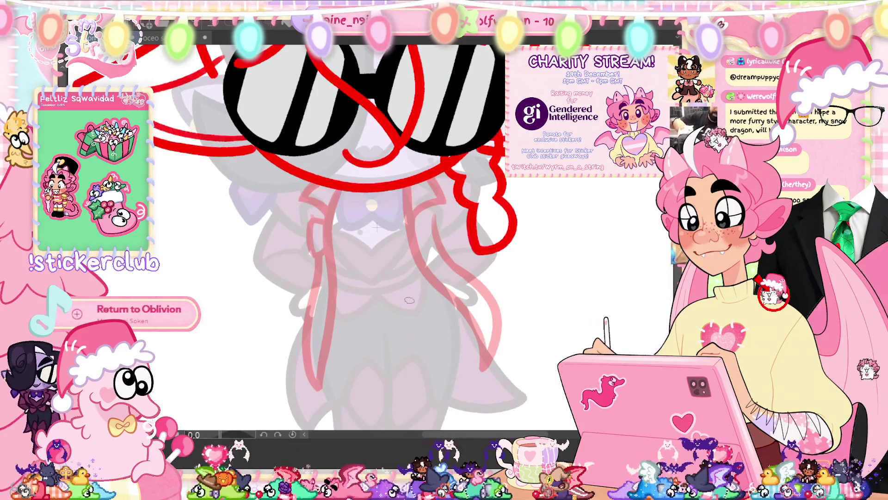
{"action": "scroll", "coordinate": [409, 300], "scroll_direction": "down", "scroll_amount": 2}
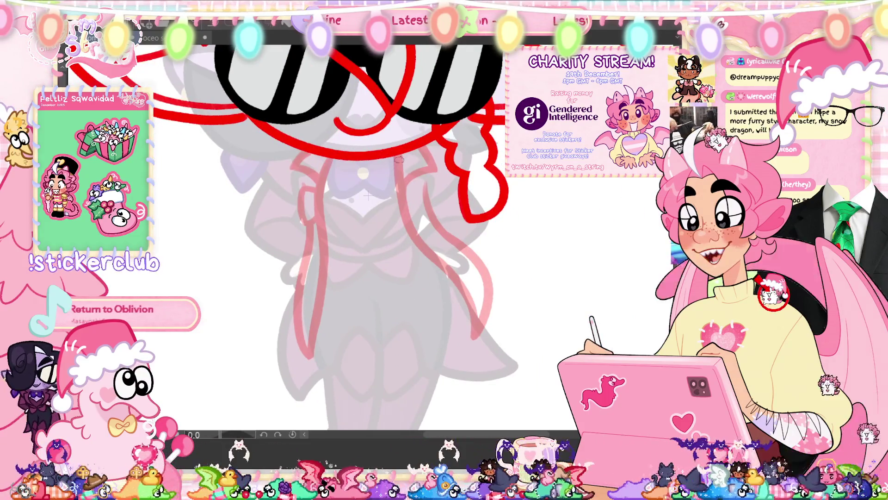
Step: Draw long curving red hair strands down the right side, then select them
{"action": "left_click_drag", "start_coordinate": [444, 343], "coordinate": [443, 354]}
{"action": "left_click_drag", "start_coordinate": [396, 144], "coordinate": [434, 315]}
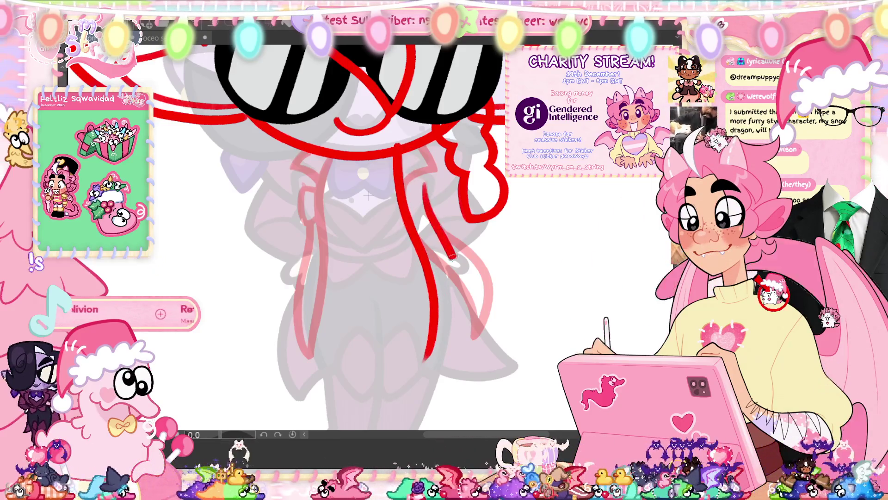
{"action": "left_click_drag", "start_coordinate": [424, 186], "coordinate": [428, 363]}
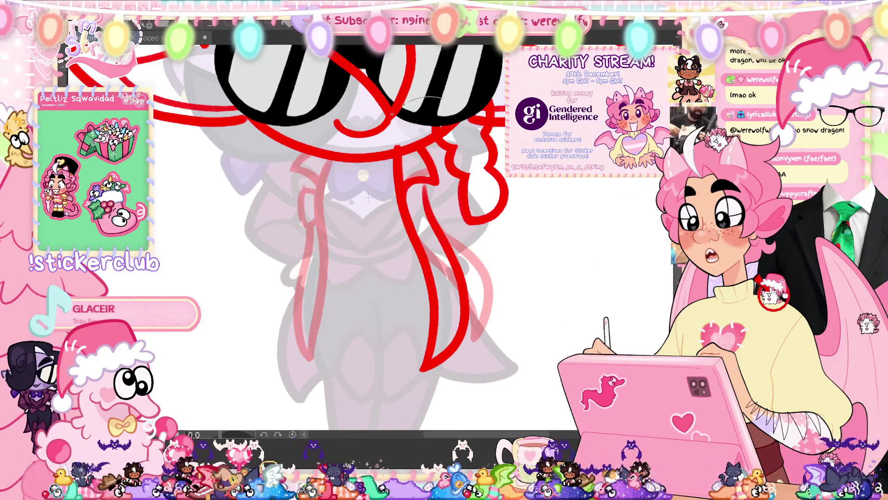
{"action": "left_click_drag", "start_coordinate": [481, 105], "coordinate": [477, 99]}
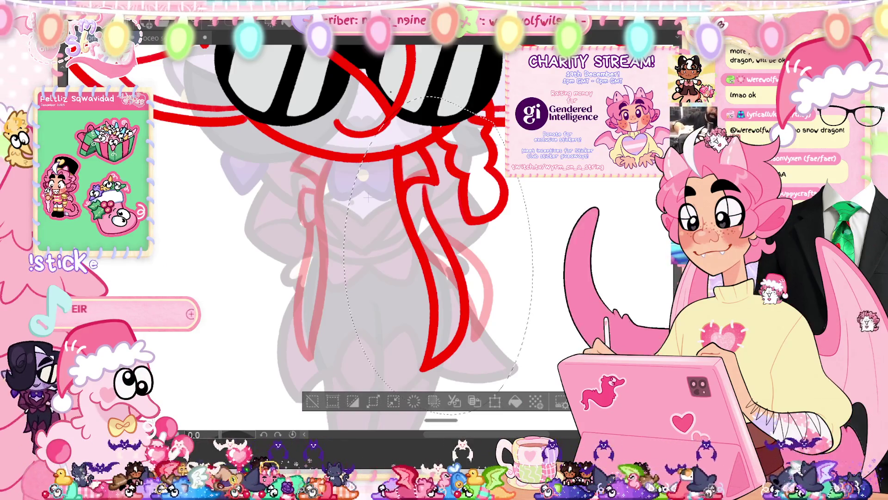
Step: Flip the selected strands horizontally and move them to the torso's left side
{"action": "key", "text": "ctrl+t"}
{"action": "right_click", "coordinate": [458, 222]}
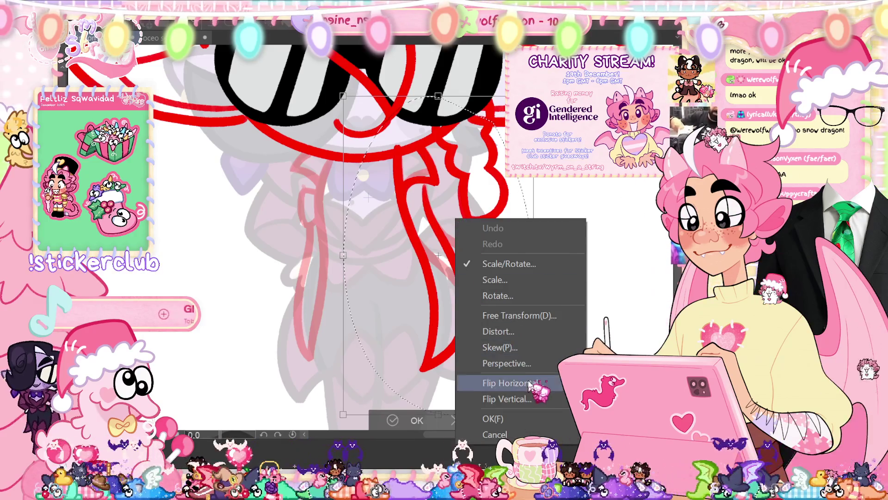
{"action": "left_click", "coordinate": [498, 401]}
{"action": "left_click_drag", "start_coordinate": [494, 246], "coordinate": [345, 247]}
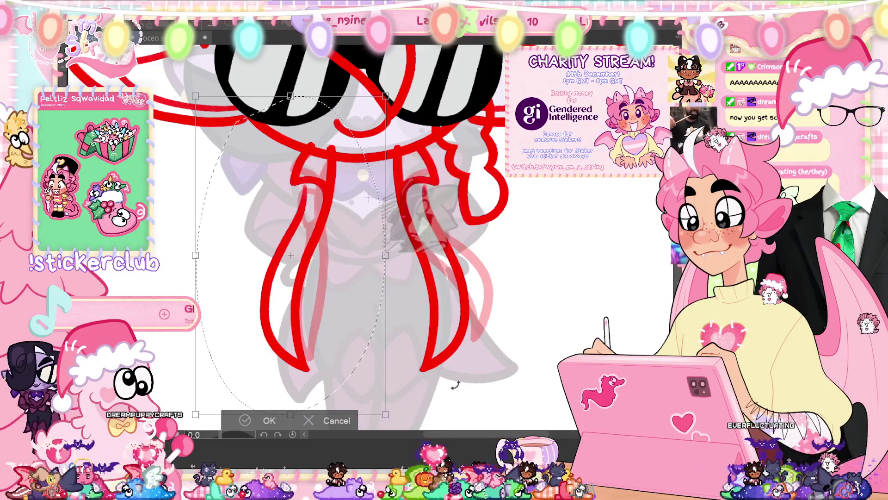
{"action": "left_click", "coordinate": [262, 416]}
{"action": "key", "text": "ctrl+d"}
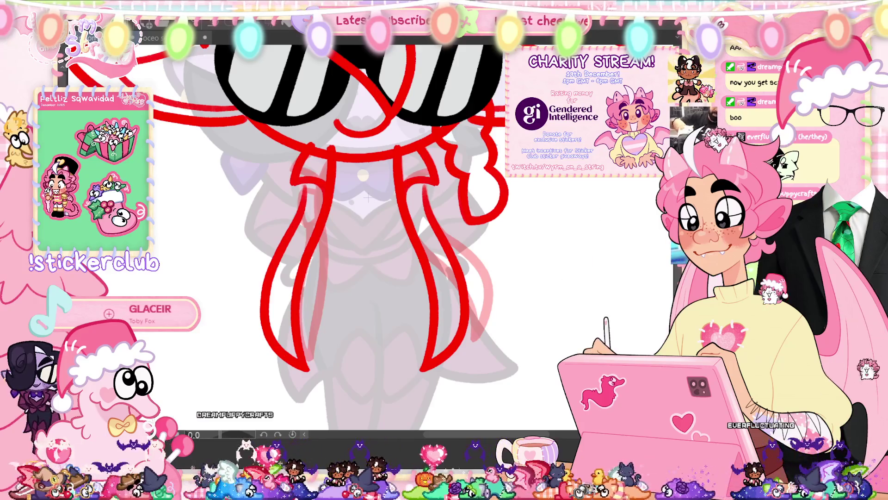
Step: Commit a transform on the left strap stroke and add a short stroke by the left sleeve
{"action": "key", "text": "ctrl+t"}
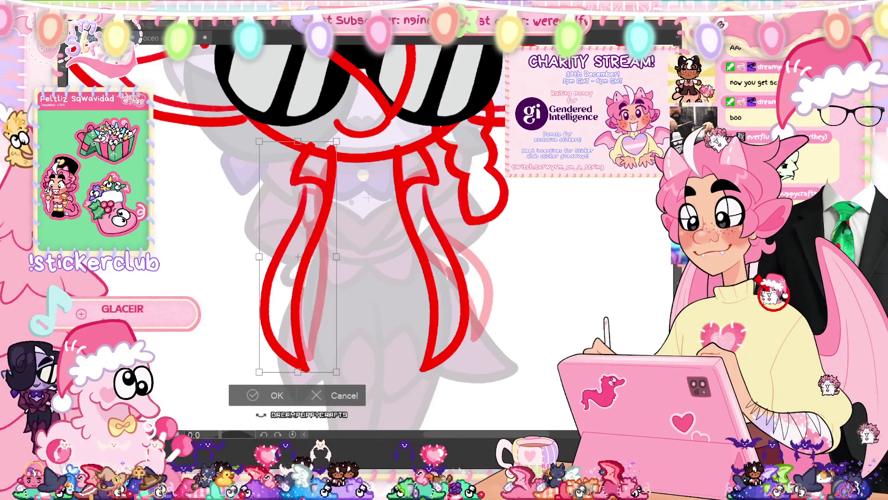
{"action": "left_click", "coordinate": [268, 402]}
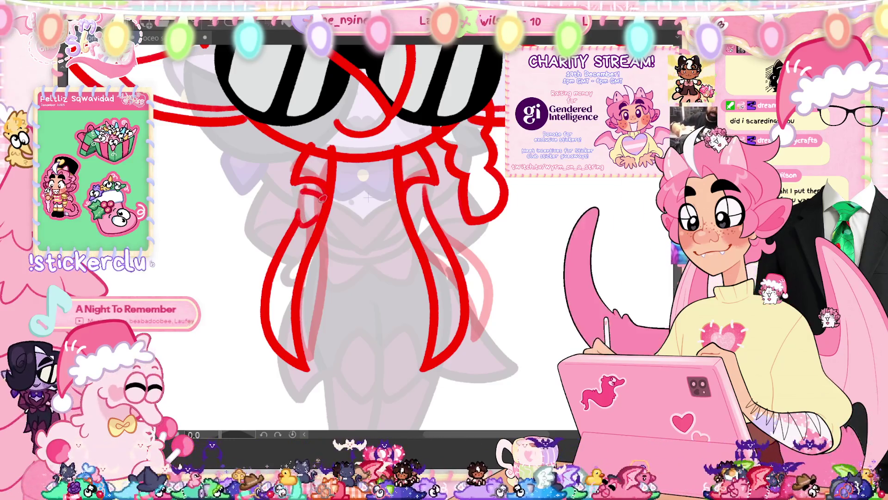
{"action": "left_click_drag", "start_coordinate": [301, 192], "coordinate": [298, 218]}
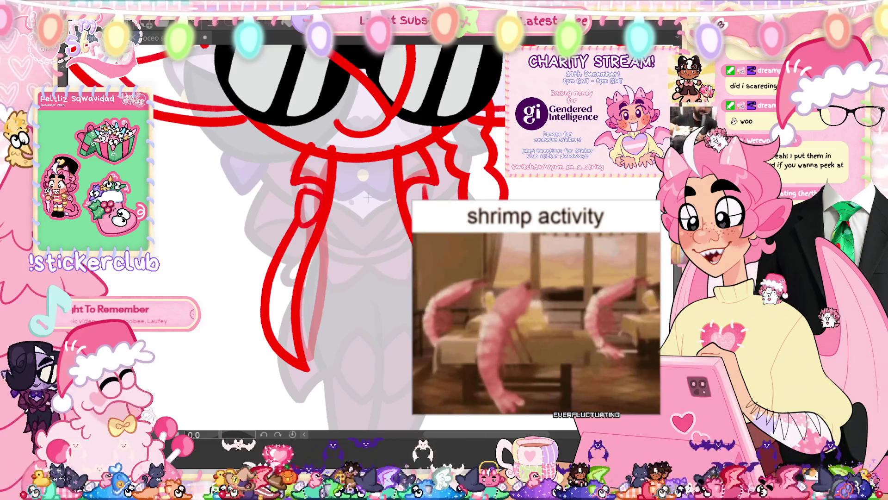
{"action": "scroll", "coordinate": [315, 232], "scroll_direction": "up", "scroll_amount": 1}
{"action": "left_click_drag", "start_coordinate": [368, 210], "coordinate": [368, 239]}
{"action": "scroll", "coordinate": [368, 238], "scroll_direction": "down", "scroll_amount": 3}
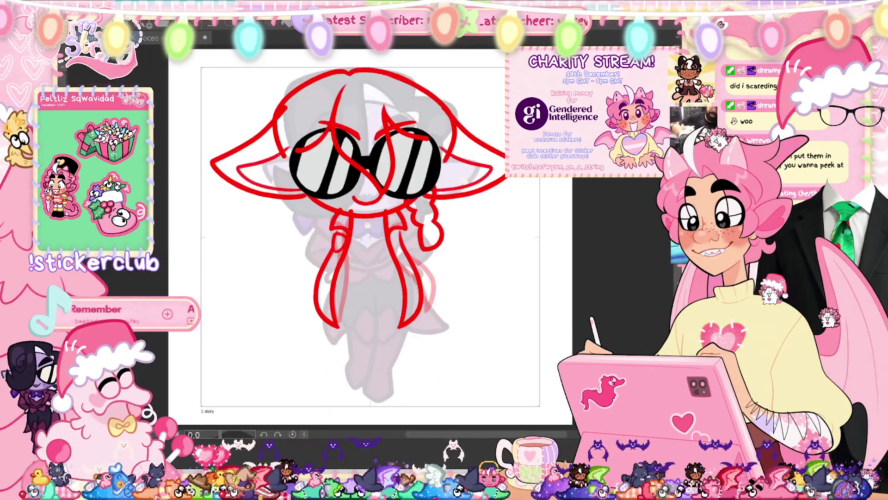
{"action": "scroll", "coordinate": [371, 236], "scroll_direction": "up", "scroll_amount": 2}
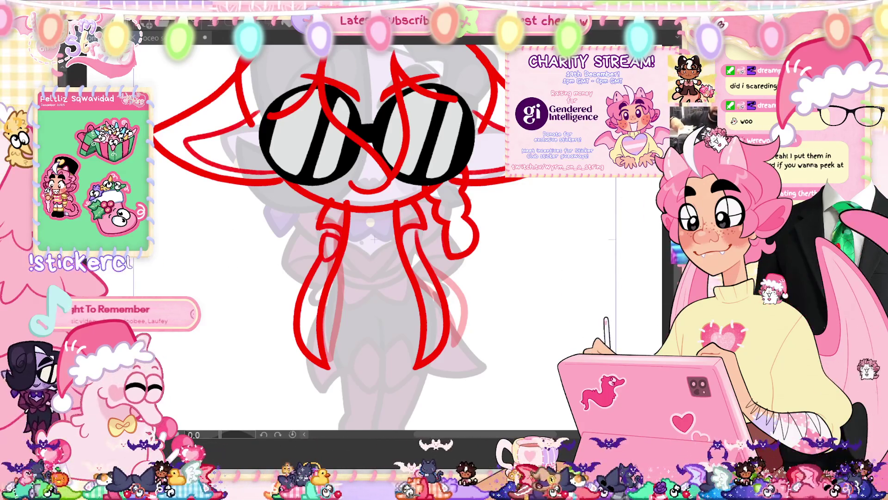
{"action": "key", "text": "ctrl+t"}
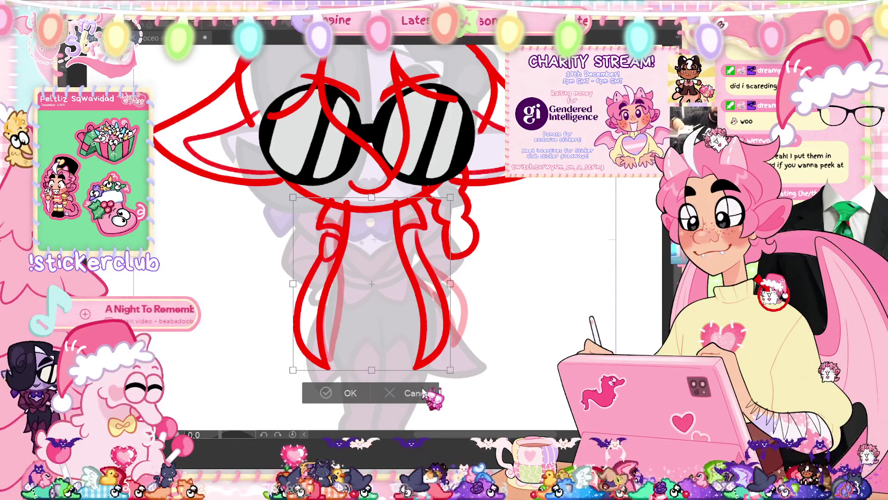
{"action": "left_click", "coordinate": [422, 392]}
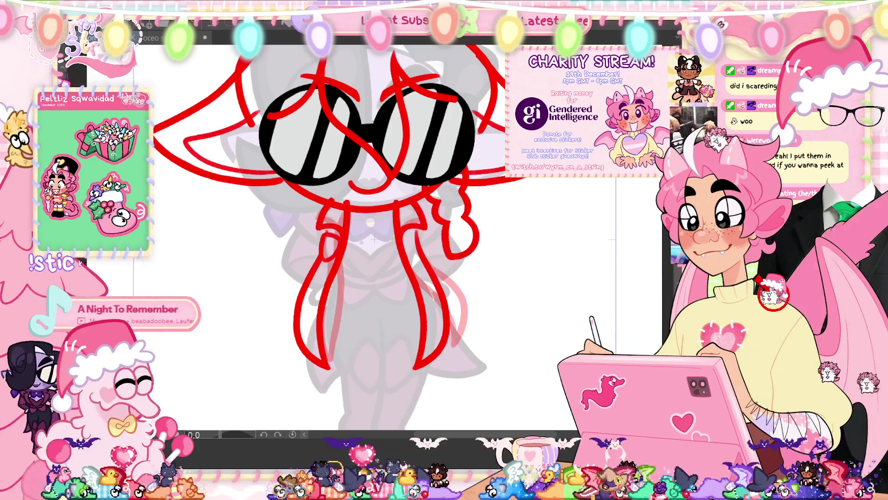
{"action": "mouse_move", "coordinate": [435, 257]}
{"action": "left_mouse_down"}
{"action": "mouse_move", "coordinate": [257, 327]}
{"action": "mouse_move", "coordinate": [250, 275]}
{"action": "left_mouse_up"}
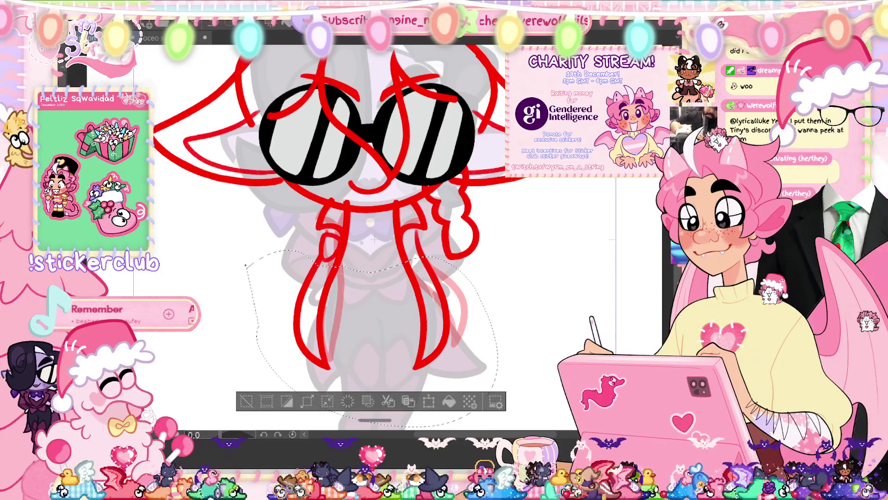
{"action": "key", "text": "ctrl+t"}
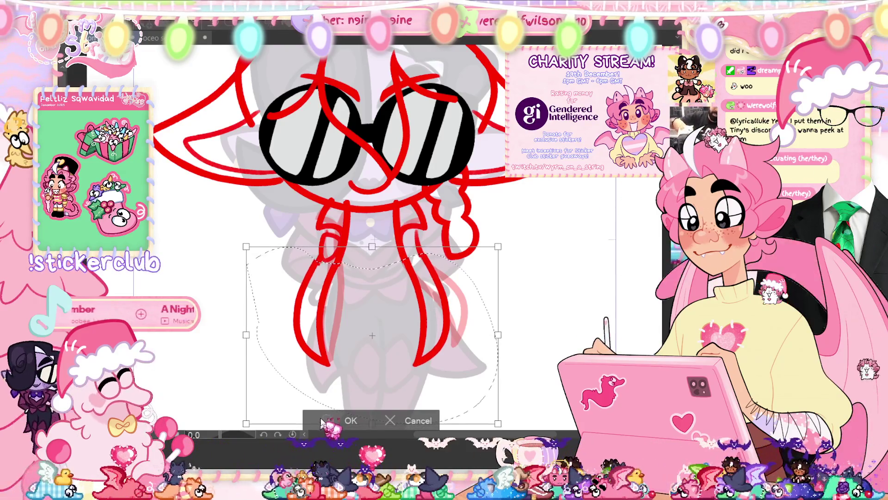
{"action": "left_click", "coordinate": [351, 420]}
{"action": "key", "text": "ctrl+d"}
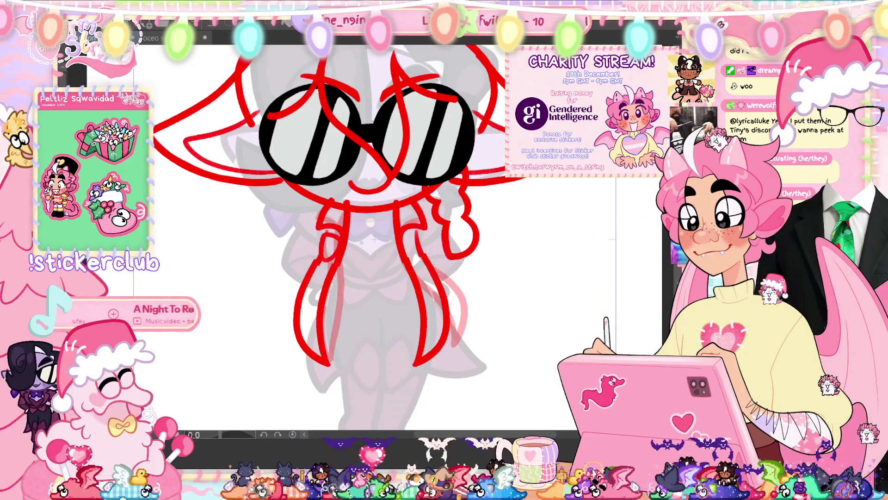
{"action": "scroll", "coordinate": [281, 233], "scroll_direction": "up", "scroll_amount": 2}
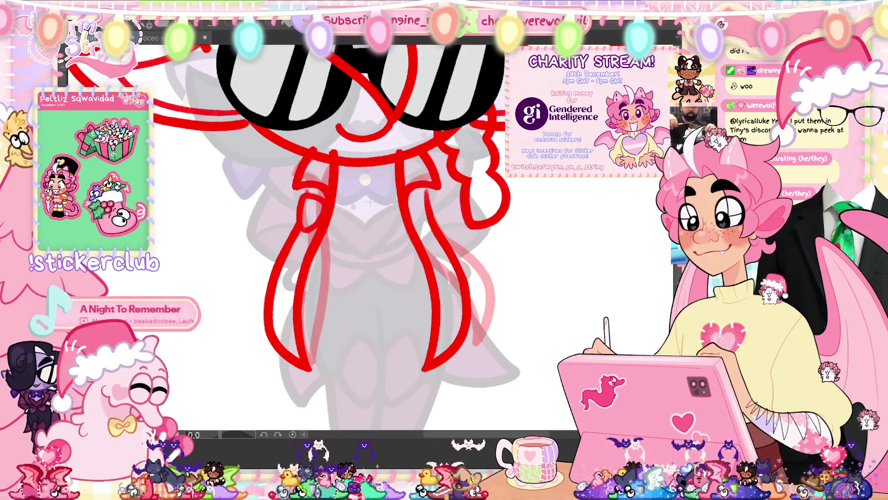
{"action": "left_click", "coordinate": [391, 179]}
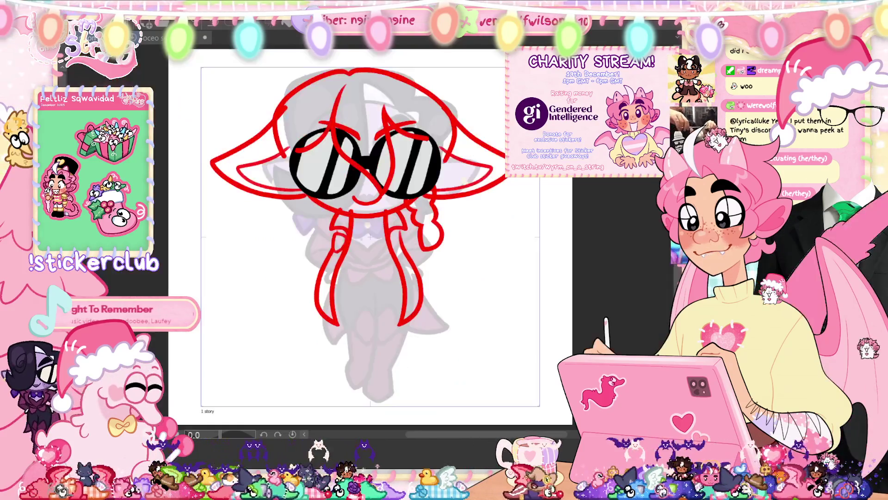
{"action": "key", "text": "ctrl+0"}
{"action": "key", "text": "ctrl+z"}
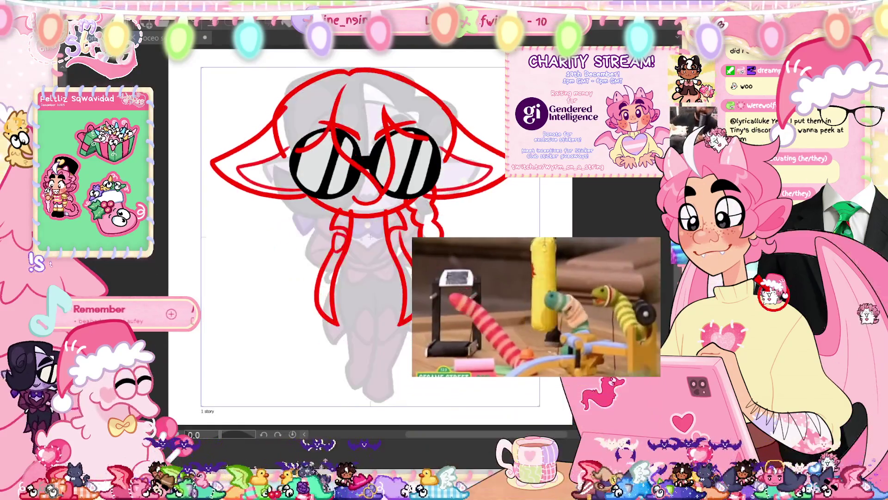
{"action": "key", "text": "ctrl+z"}
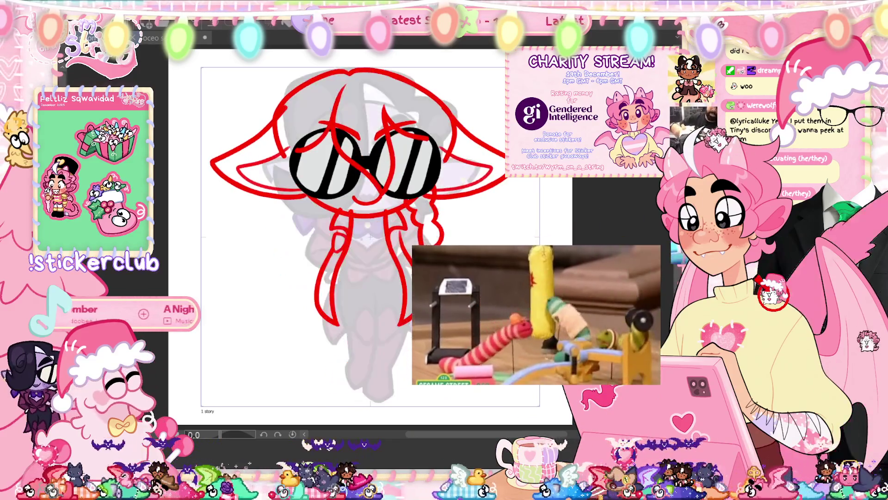